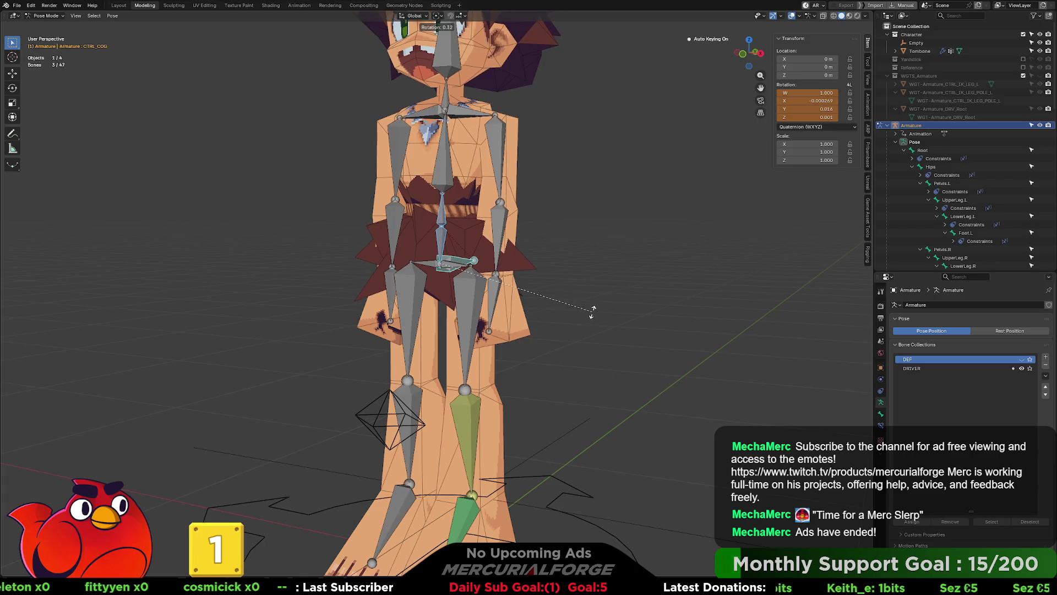
Test-rotate the right and left pelvis driver bones, cancelling so the legs return to rest.
{"action": "left_click", "coordinate": [594, 309]}
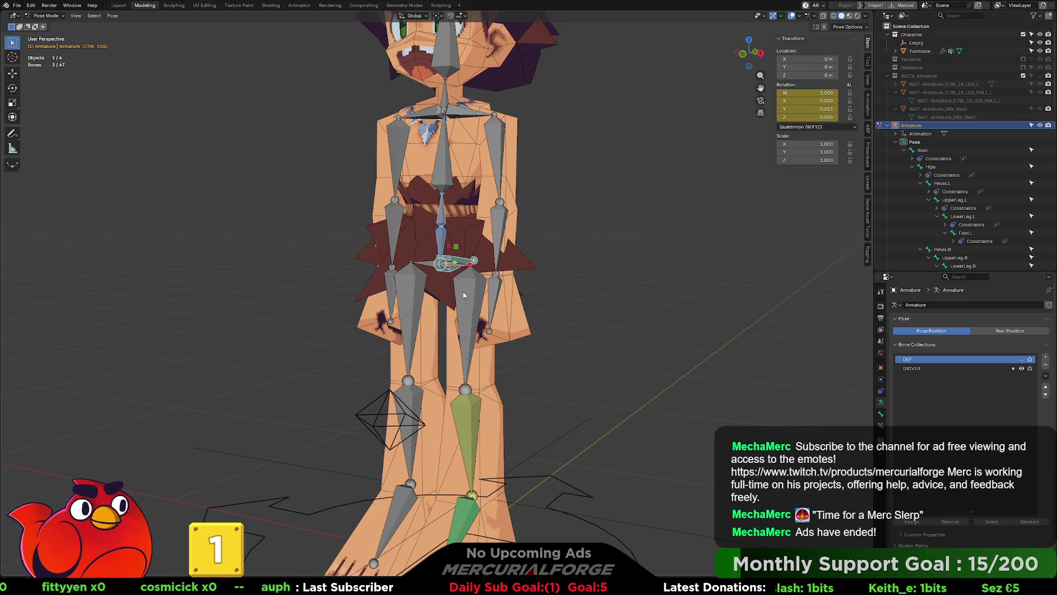
{"action": "scroll", "coordinate": [464, 291], "scroll_direction": "up", "scroll_amount": 2}
{"action": "left_click", "coordinate": [420, 253]}
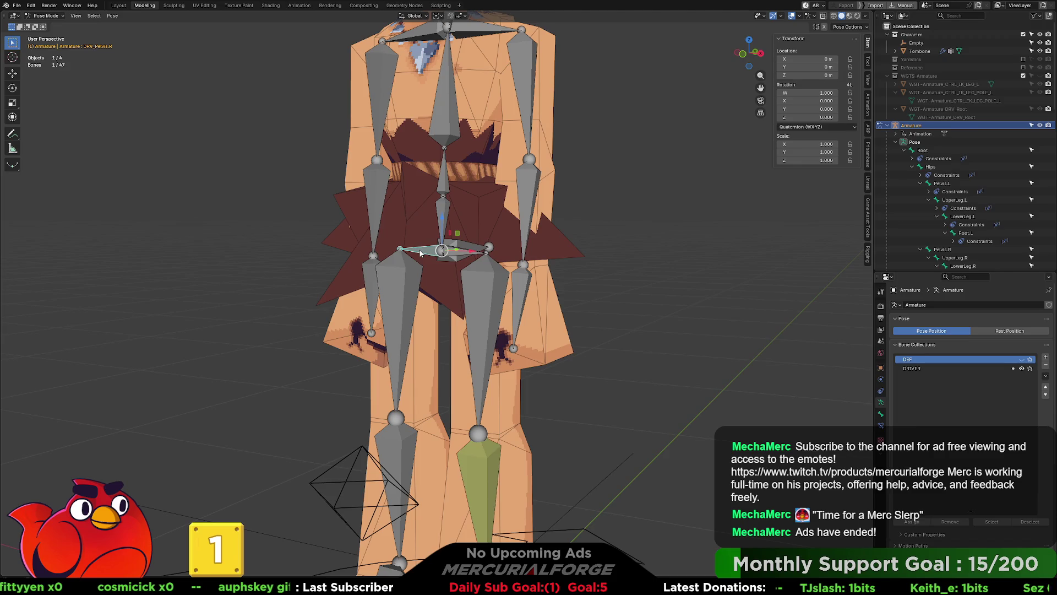
{"action": "mouse_move", "coordinate": [450, 254]}
{"action": "left_mouse_down"}
{"action": "mouse_move", "coordinate": [495, 254]}
{"action": "mouse_move", "coordinate": [396, 258]}
{"action": "mouse_move", "coordinate": [457, 257]}
{"action": "left_mouse_up"}
{"action": "left_click", "coordinate": [457, 258]}
{"action": "key", "text": "r"}
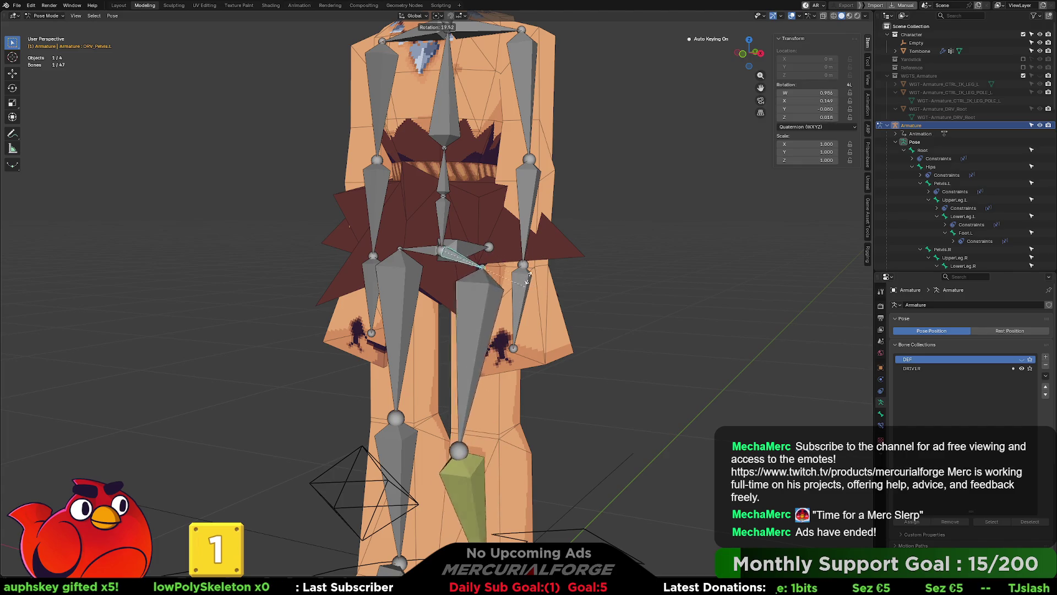
{"action": "key", "text": "Escape"}
Swing both legs with the pelvis drivers, cancel back to rest, and select CTRL_COG.
{"action": "key", "text": "ctrl+shift+m"}
{"action": "key", "text": "r"}
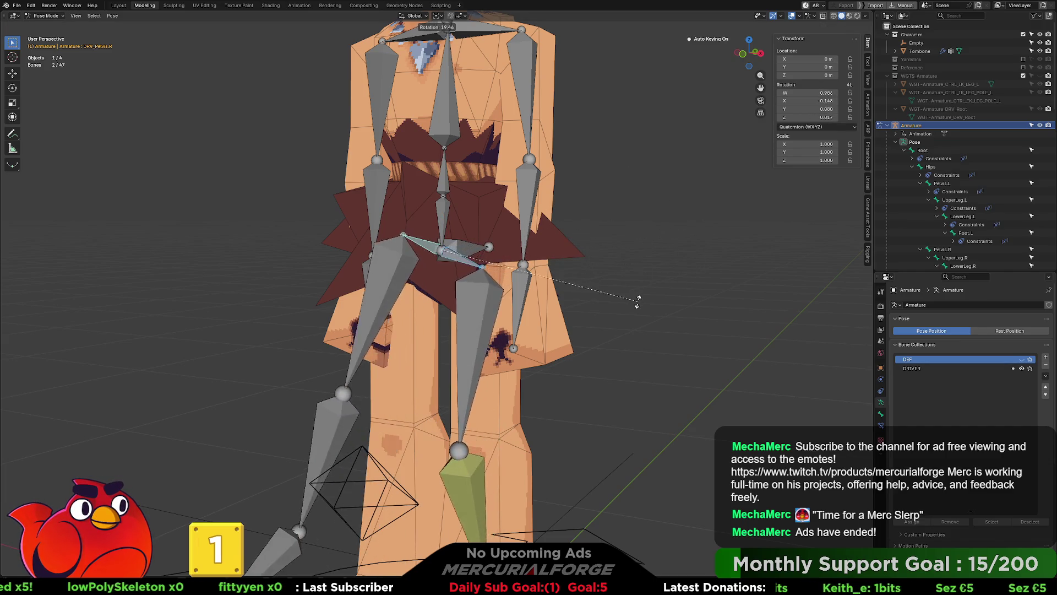
{"action": "key", "text": "Escape"}
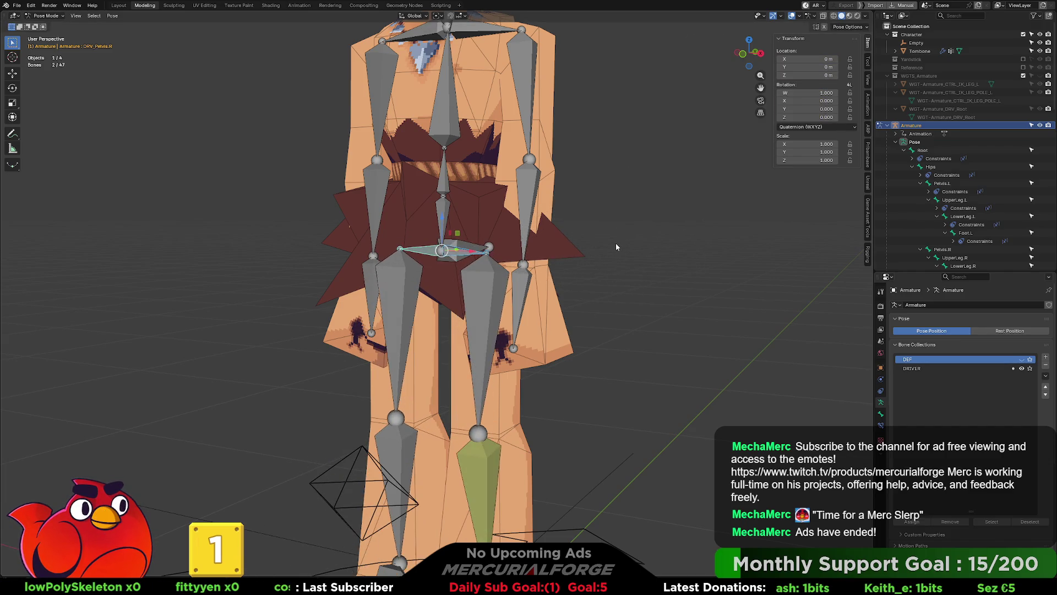
{"action": "scroll", "coordinate": [595, 244], "scroll_direction": "up", "scroll_amount": 3}
{"action": "mouse_move", "coordinate": [592, 250]}
{"action": "middle_mouse_down"}
{"action": "mouse_move", "coordinate": [549, 260]}
{"action": "mouse_move", "coordinate": [518, 248]}
{"action": "middle_mouse_up"}
{"action": "left_click", "coordinate": [518, 241]}
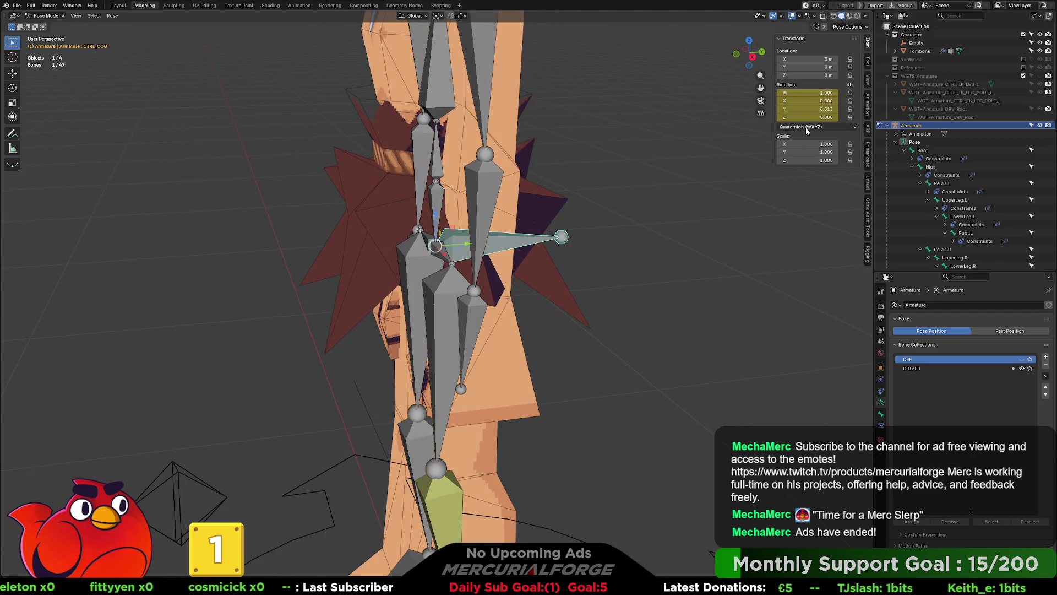
Create a Gear Simple widget on CTRL_COG and open the WGT-Armature_CTRL_COG mesh for editing.
{"action": "left_click", "coordinate": [868, 254]}
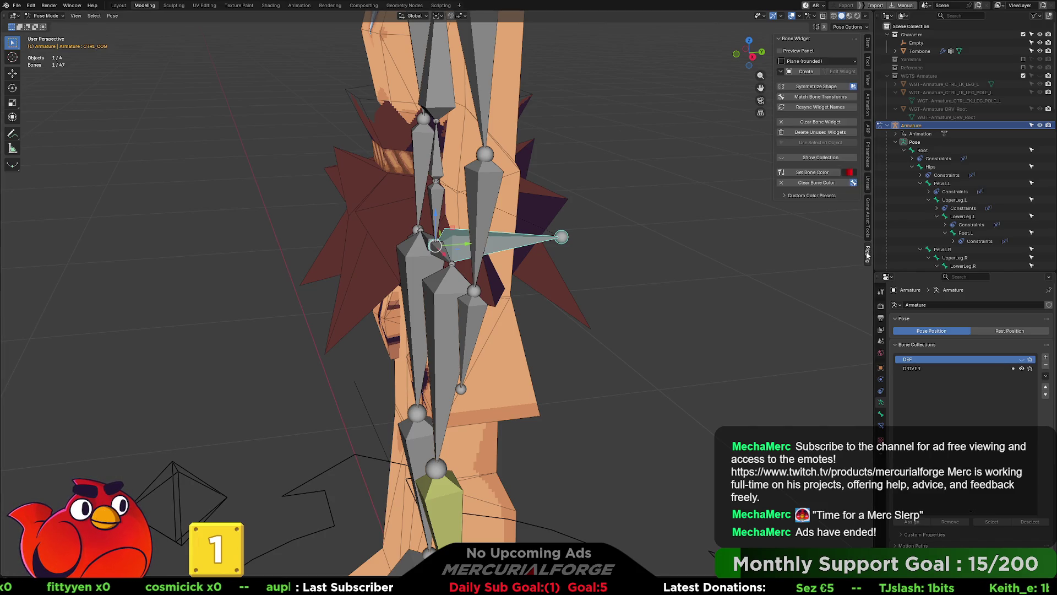
{"action": "left_click", "coordinate": [820, 62]}
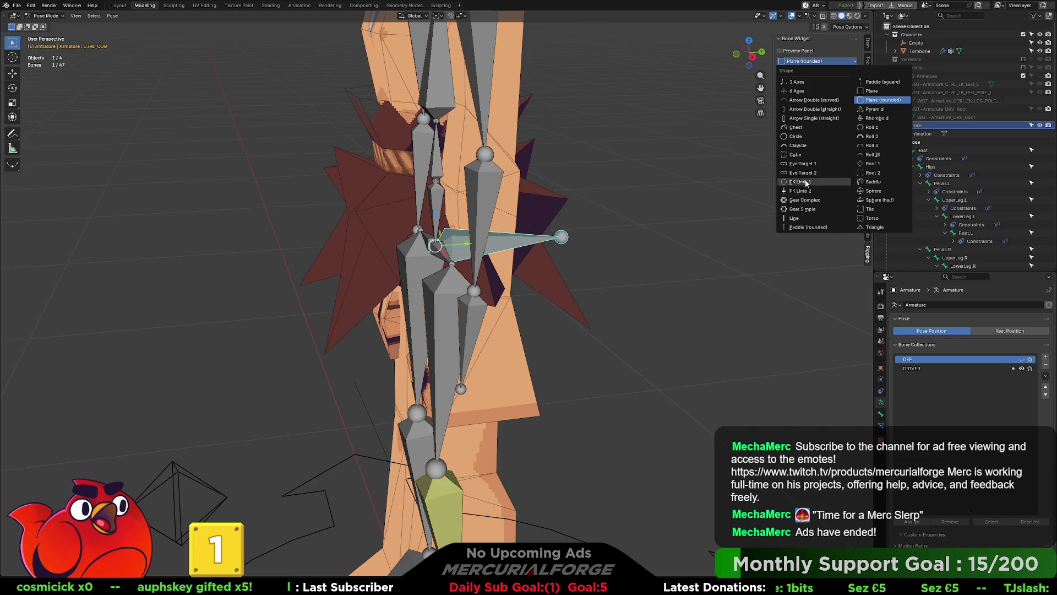
{"action": "left_click", "coordinate": [803, 209]}
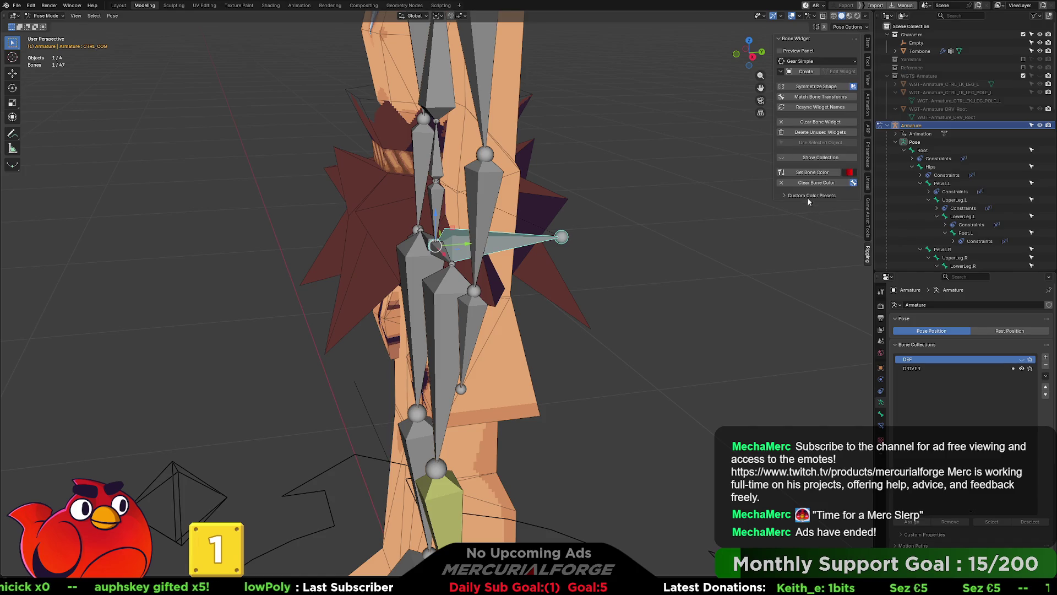
{"action": "left_click", "coordinate": [810, 74]}
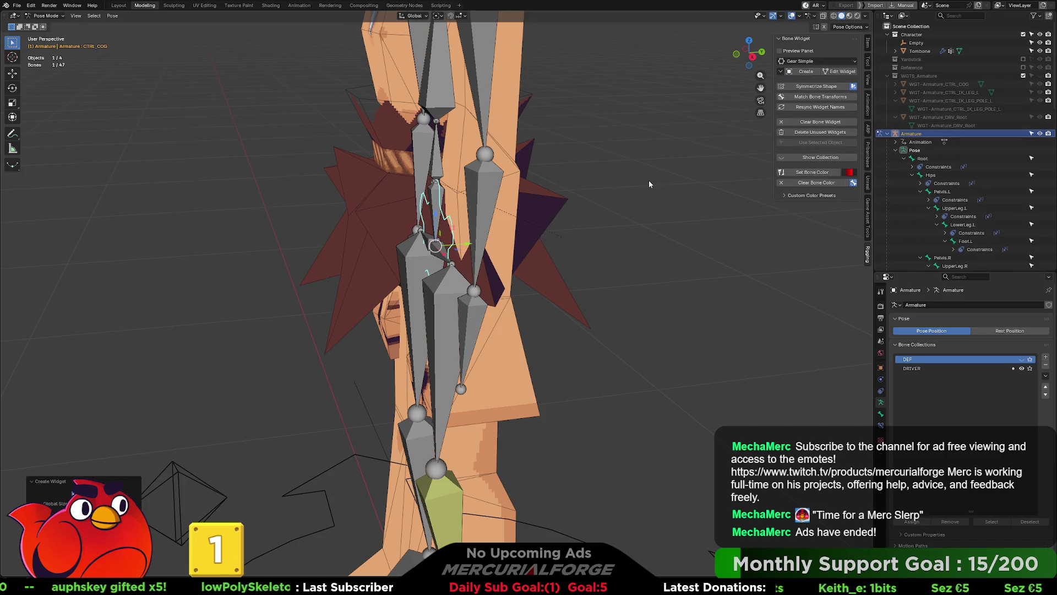
{"action": "middle_click_drag", "start_coordinate": [648, 180], "coordinate": [688, 176]}
{"action": "scroll", "coordinate": [691, 177], "scroll_direction": "down", "scroll_amount": 3}
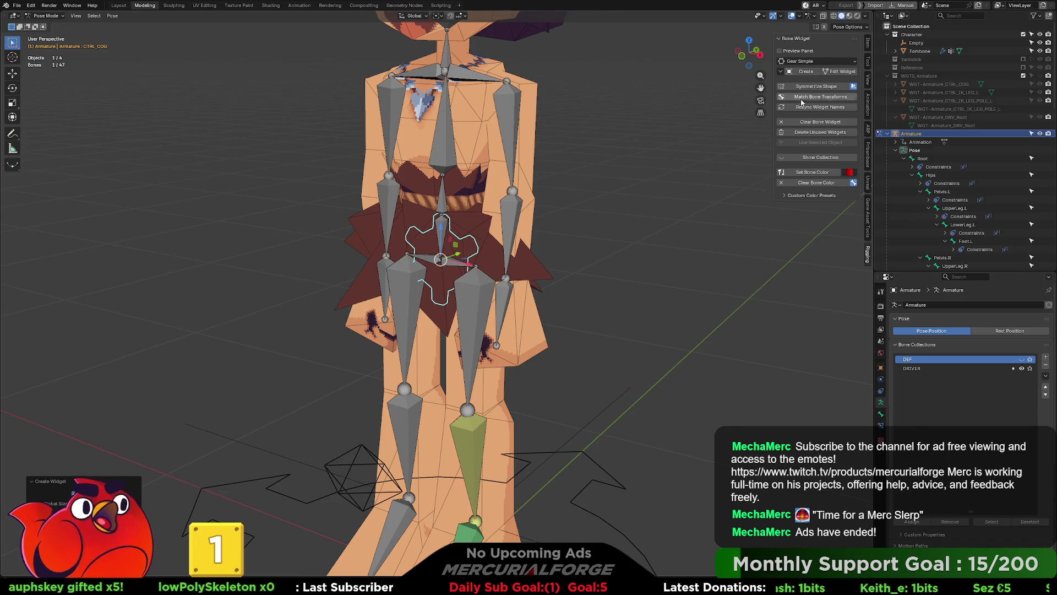
{"action": "left_click", "coordinate": [838, 73]}
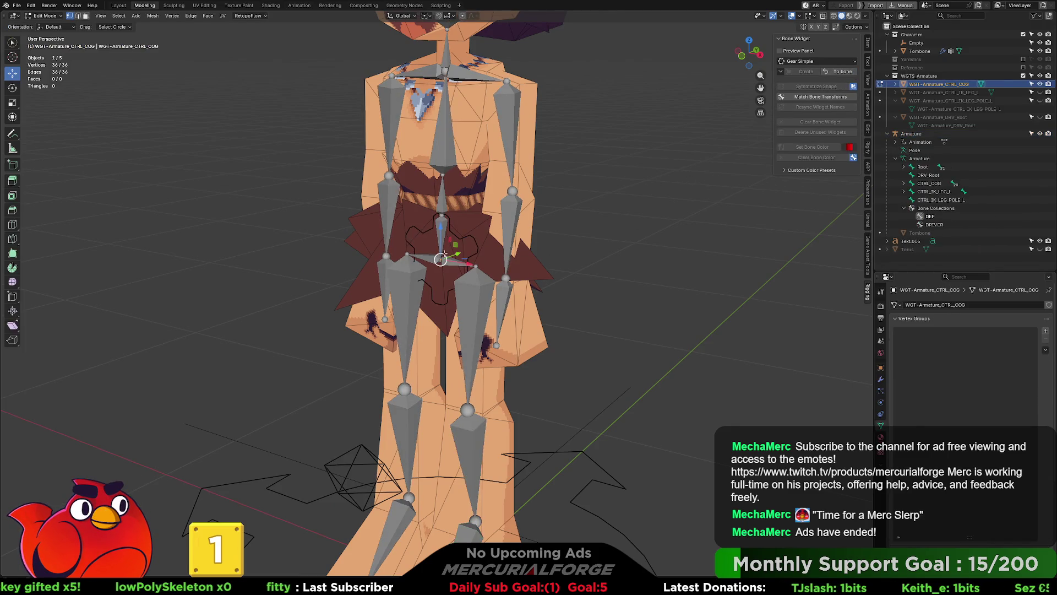
Re-enter widget editing and try a 180° X rotation, then cancel it.
{"action": "left_click", "coordinate": [838, 71]}
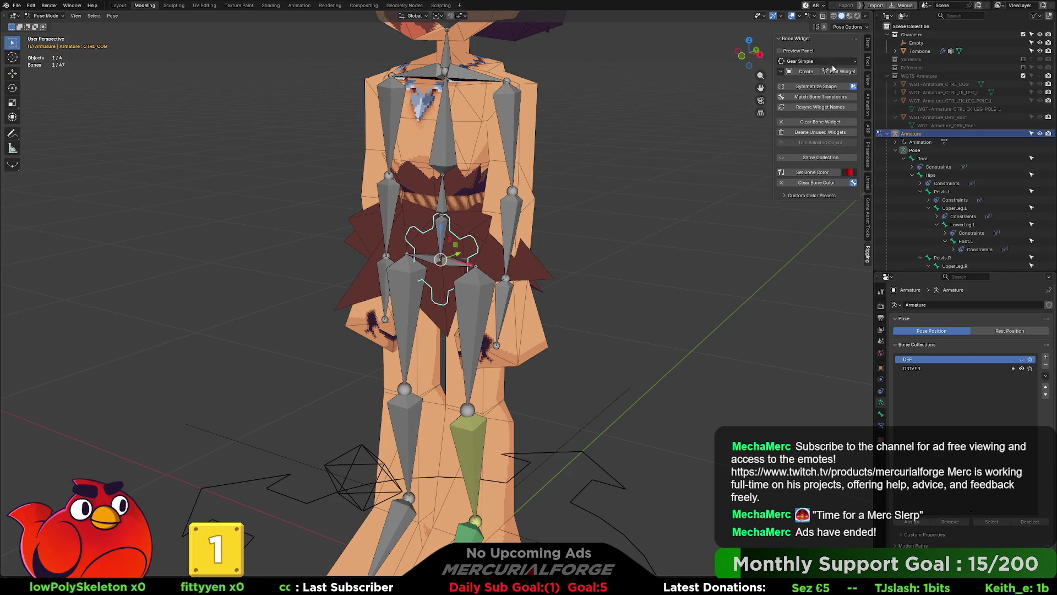
{"action": "left_click", "coordinate": [832, 73]}
{"action": "middle_click_drag", "start_coordinate": [551, 214], "coordinate": [594, 218]}
{"action": "key", "text": "r"}
{"action": "key", "text": "Escape"}
{"action": "key", "text": "ctrl+z"}
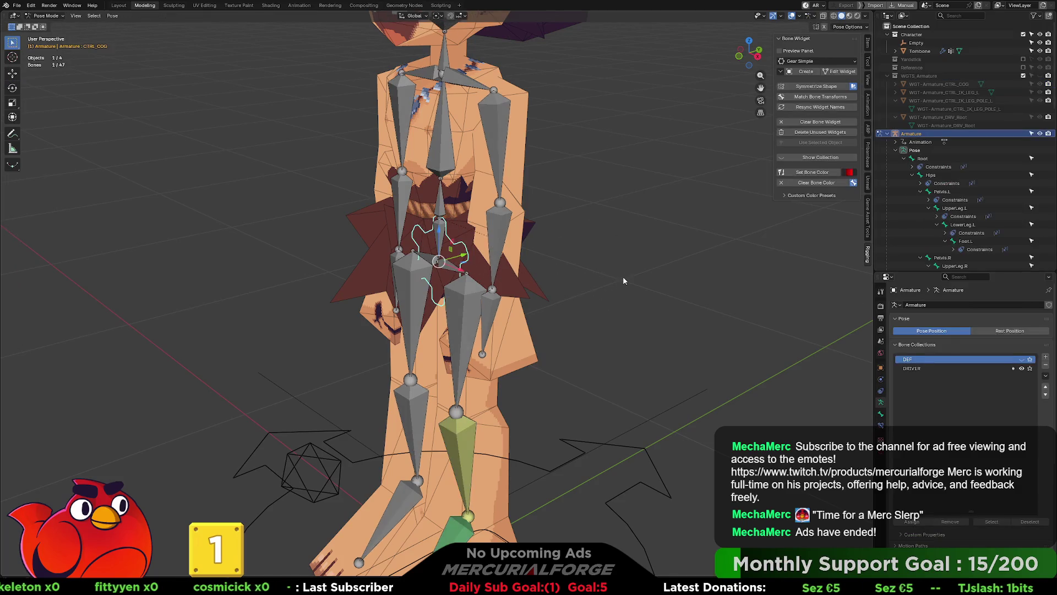
{"action": "type", "text": "rx180"}
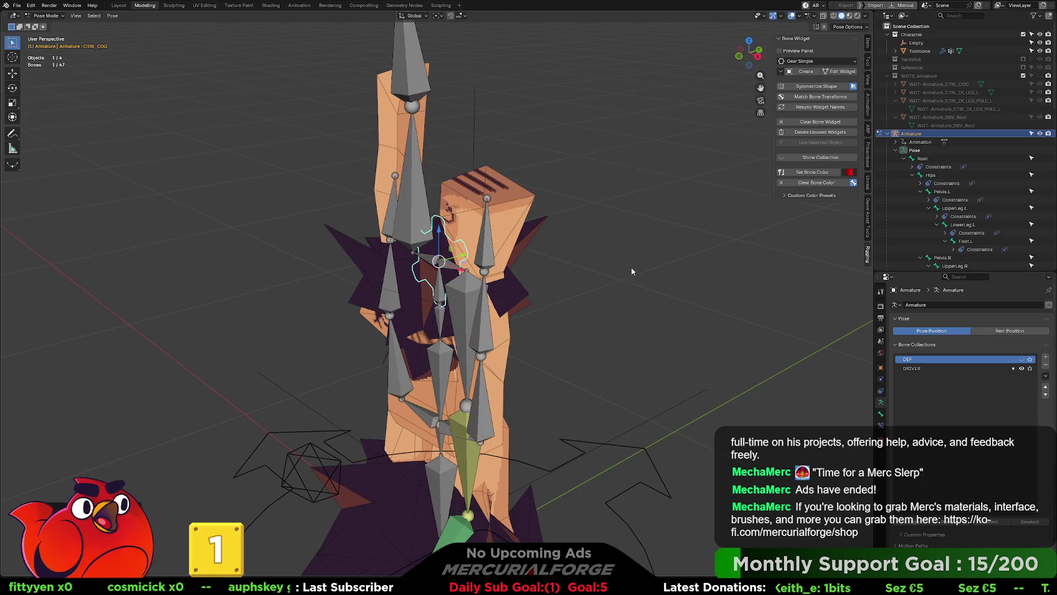
{"action": "key", "text": "Escape"}
Flip the gear widget mesh 180° around X and return to Object Mode.
{"action": "left_click", "coordinate": [851, 72]}
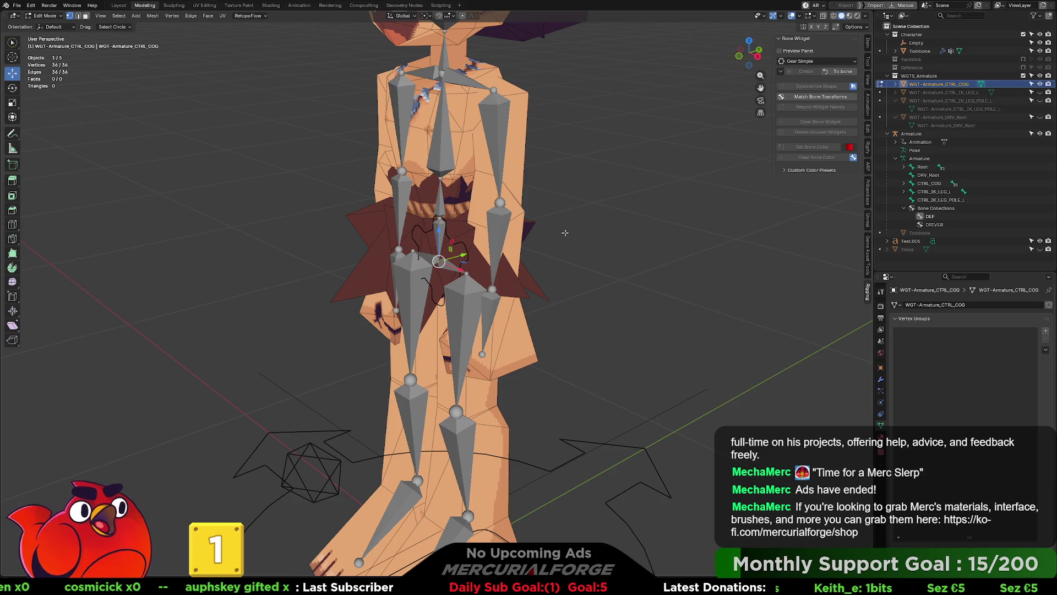
{"action": "key", "text": "r"}
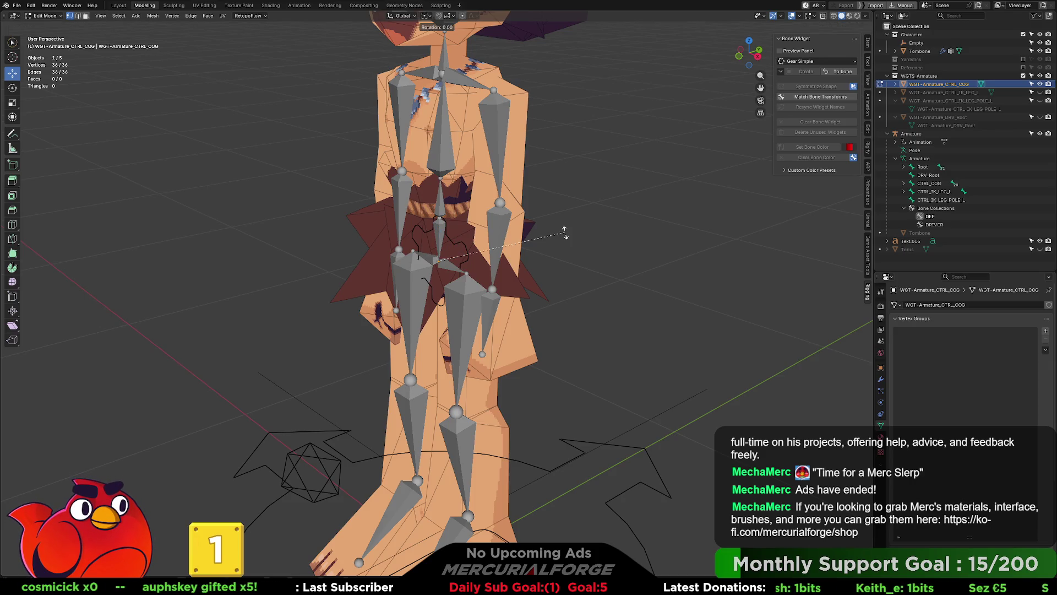
{"action": "type", "text": "x"}
{"action": "type", "text": "180"}
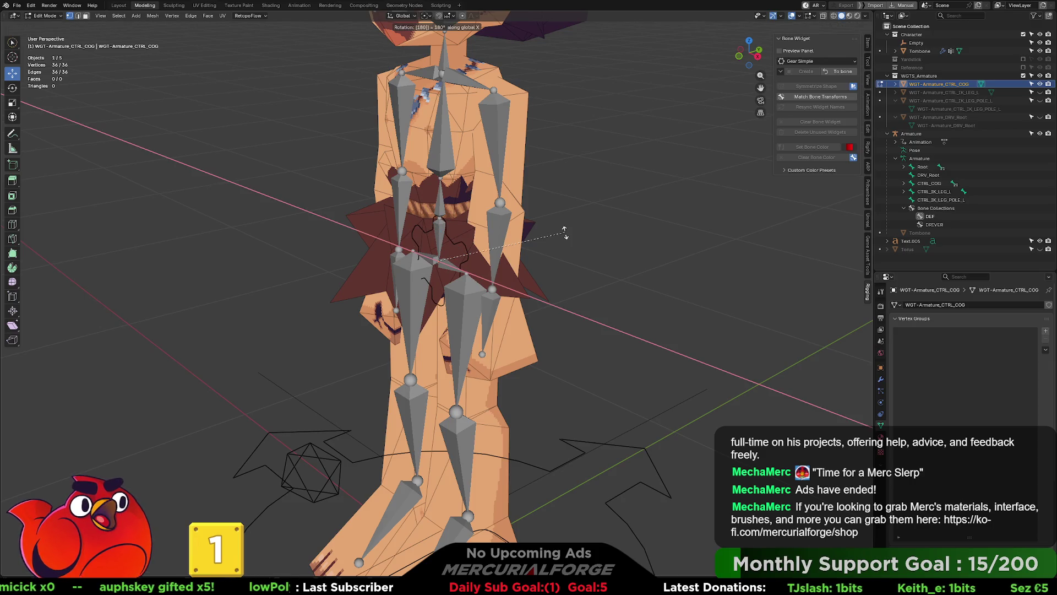
{"action": "key", "text": "Return"}
{"action": "scroll", "coordinate": [716, 154], "scroll_direction": "up", "scroll_amount": 1}
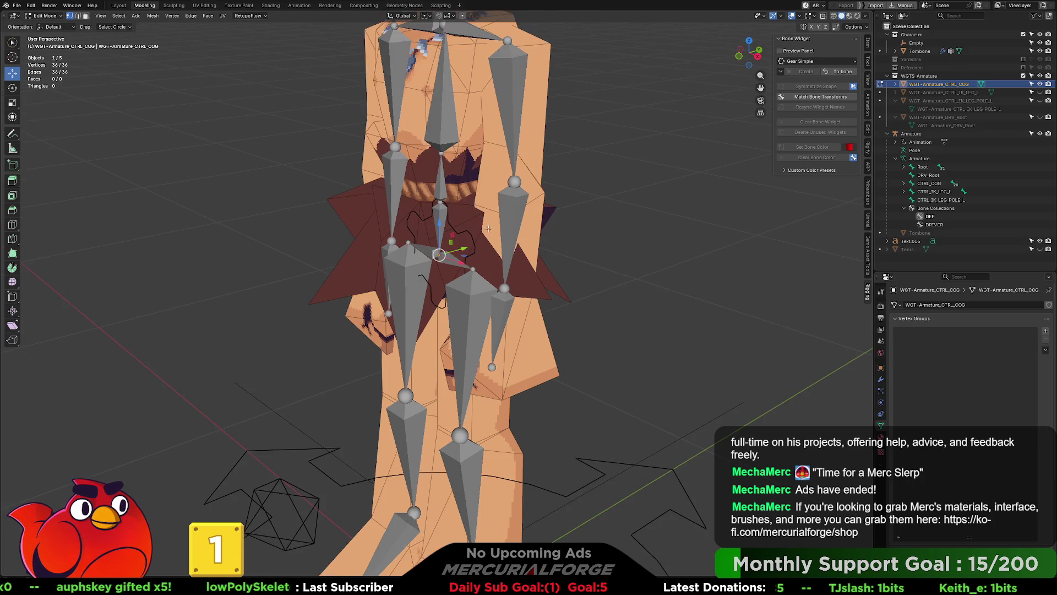
{"action": "left_click", "coordinate": [896, 83]}
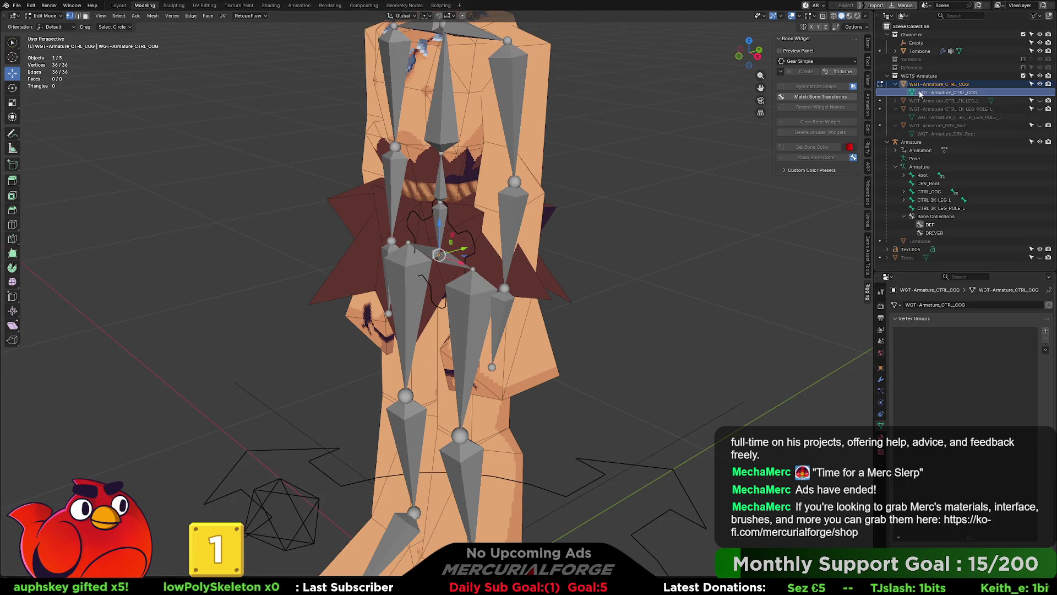
{"action": "middle_click_drag", "start_coordinate": [543, 218], "coordinate": [492, 223]}
{"action": "key", "text": "Tab"}
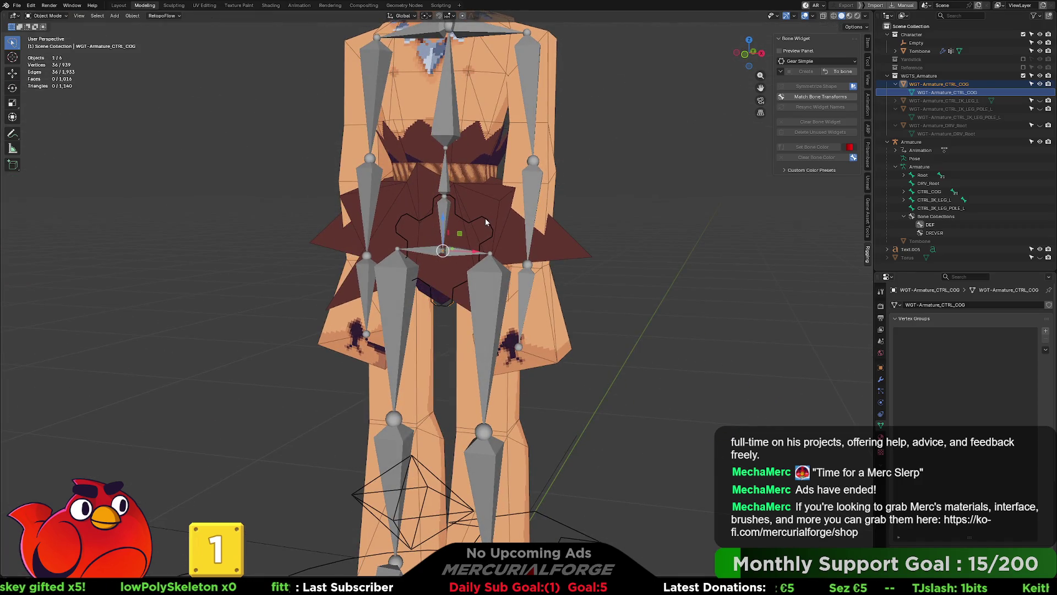
Return the armature to Pose Mode with CTRL_COG selected and recreate its Gear Simple widget.
{"action": "key", "text": "ctrl+Tab"}
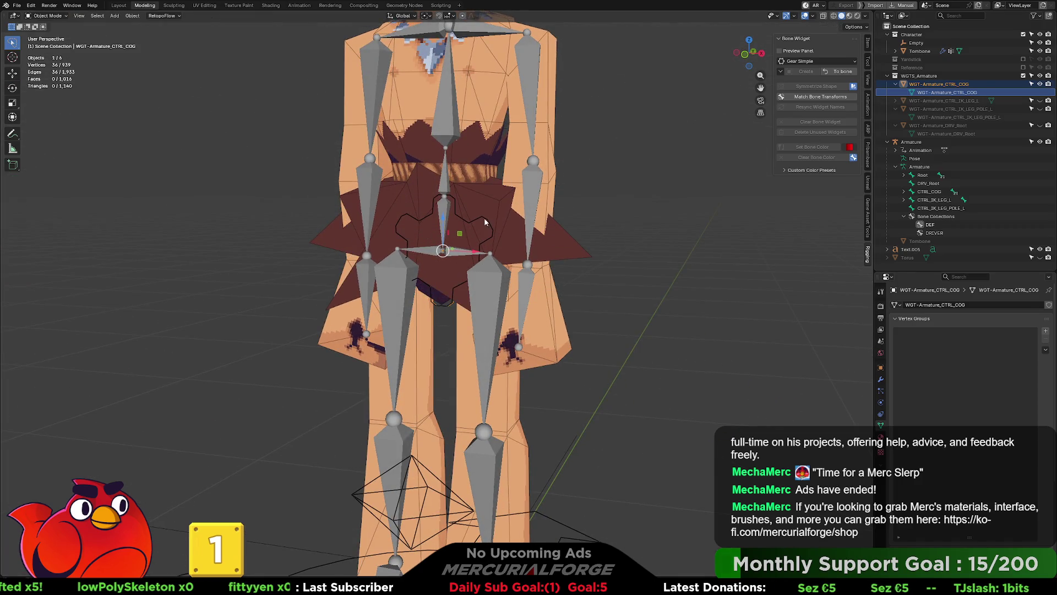
{"action": "left_click", "coordinate": [487, 221]}
{"action": "key", "text": "Tab"}
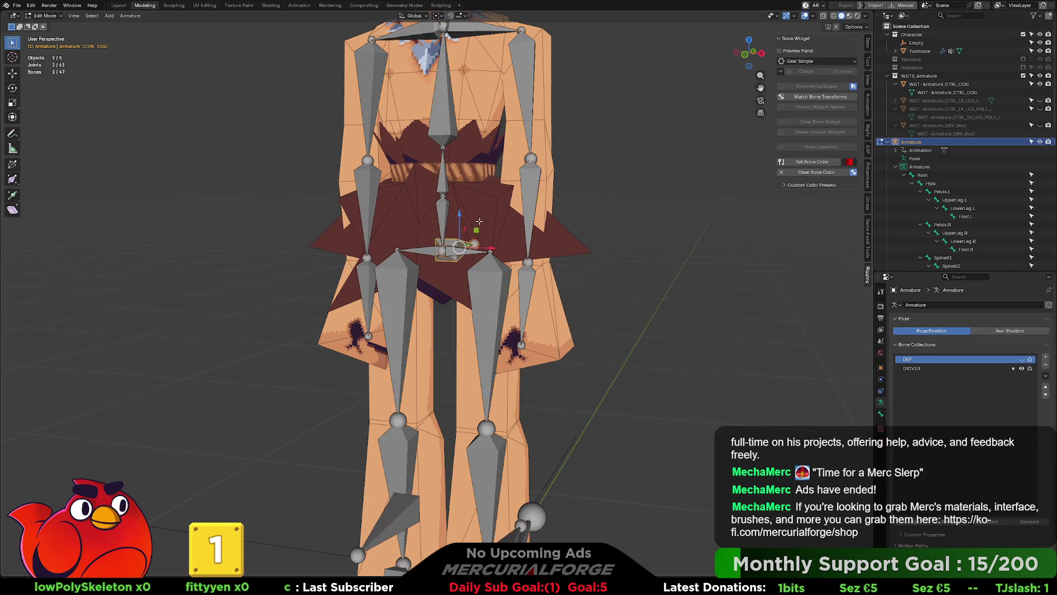
{"action": "key", "text": "ctrl+Tab"}
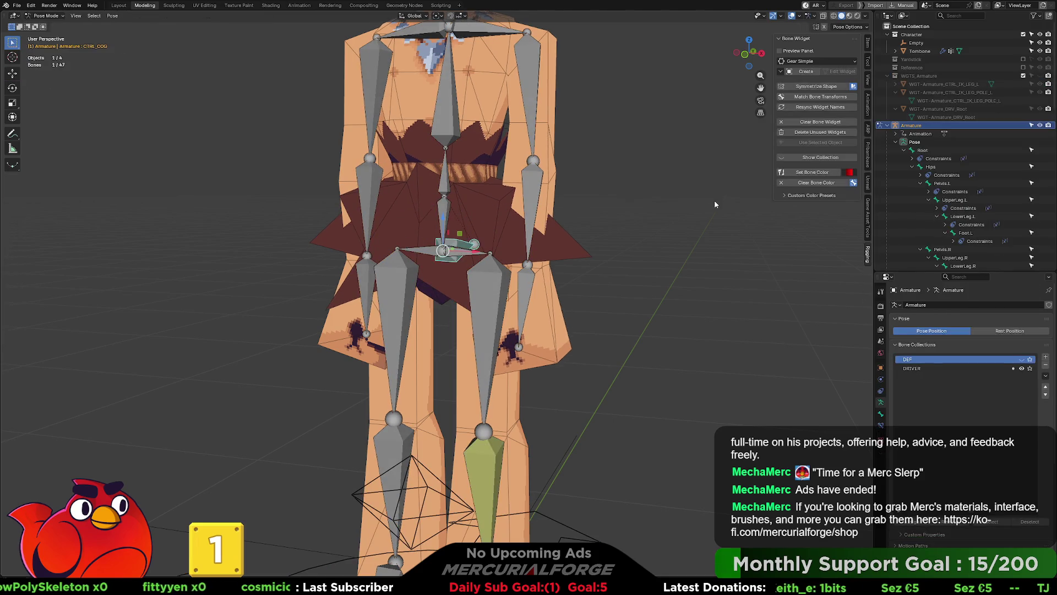
{"action": "left_click", "coordinate": [444, 251]}
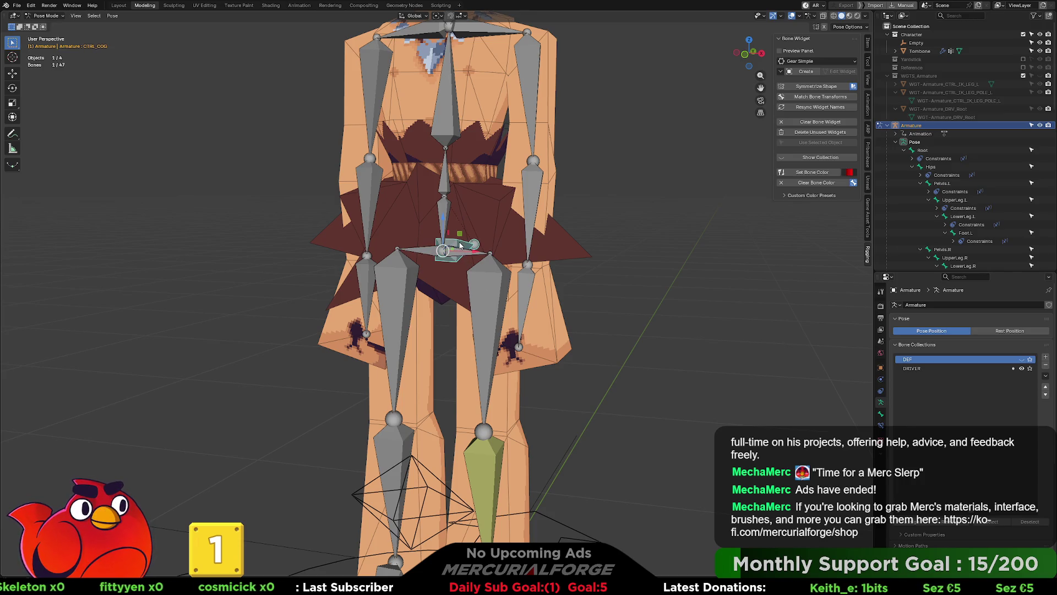
{"action": "key", "text": "ctrl+Tab"}
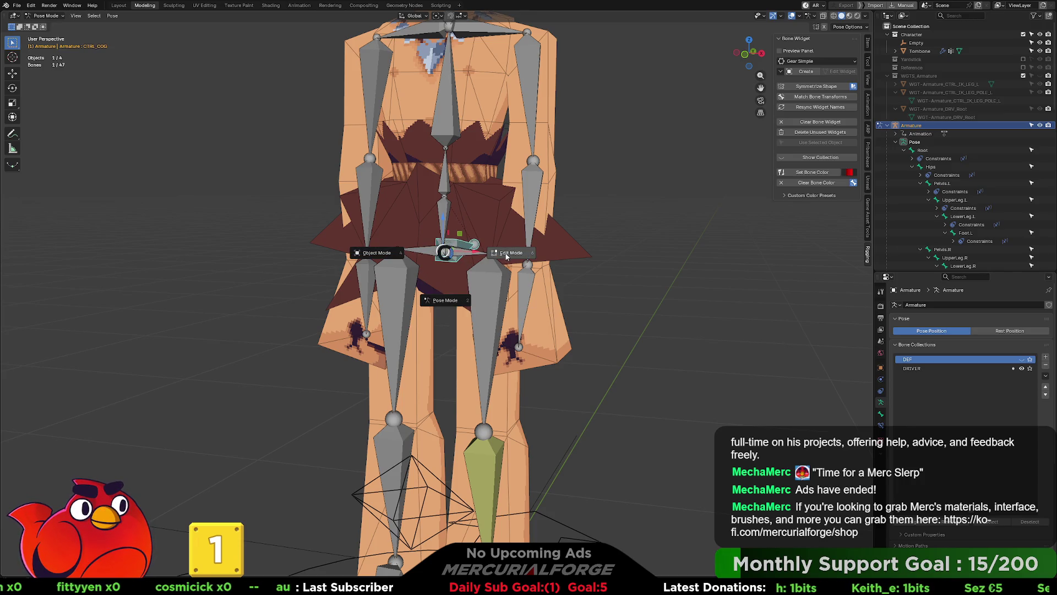
{"action": "left_click", "coordinate": [450, 294]}
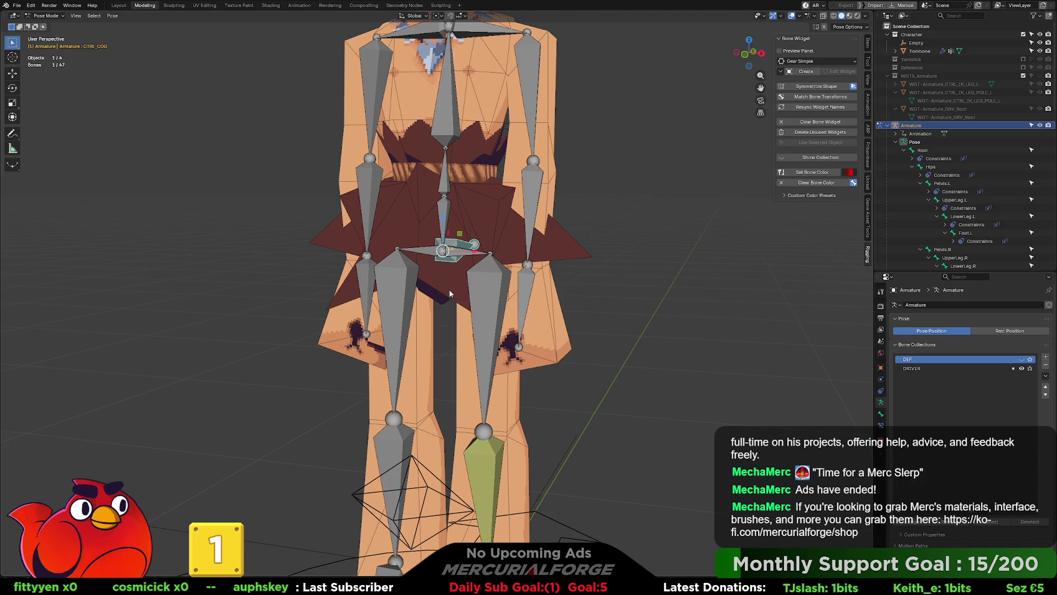
{"action": "left_click", "coordinate": [807, 71]}
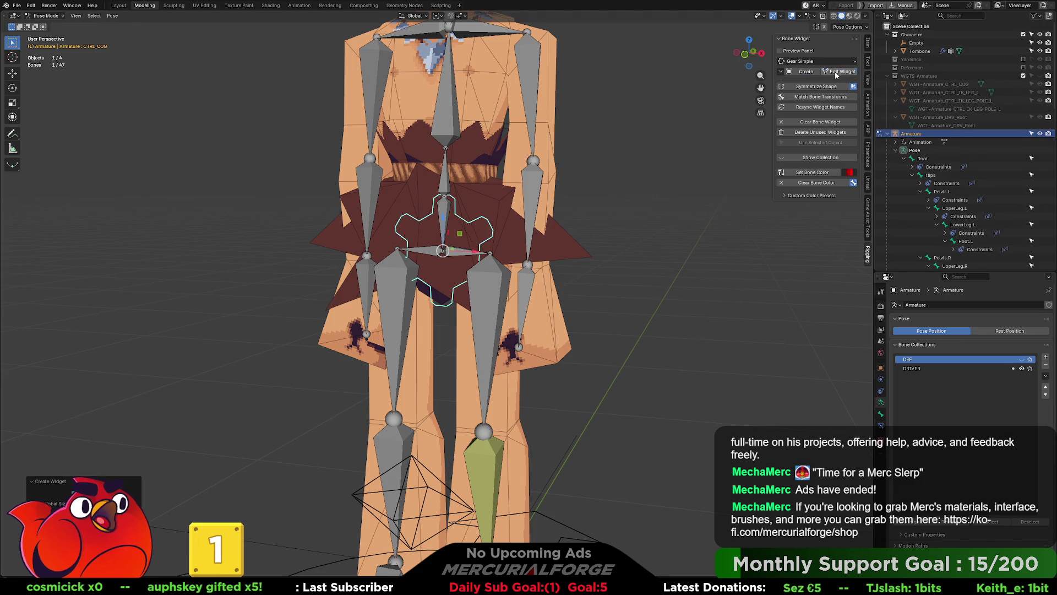
Rotate the gear widget mesh 90° about X, scale it up around the hips, and apply it to the bone.
{"action": "left_click", "coordinate": [841, 71]}
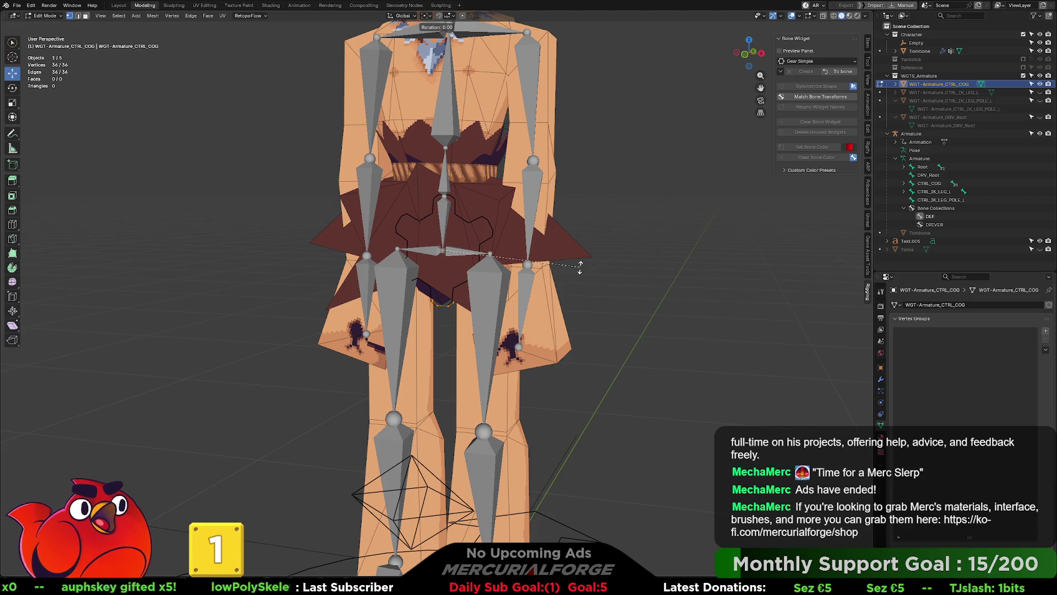
{"action": "type", "text": "rx180"}
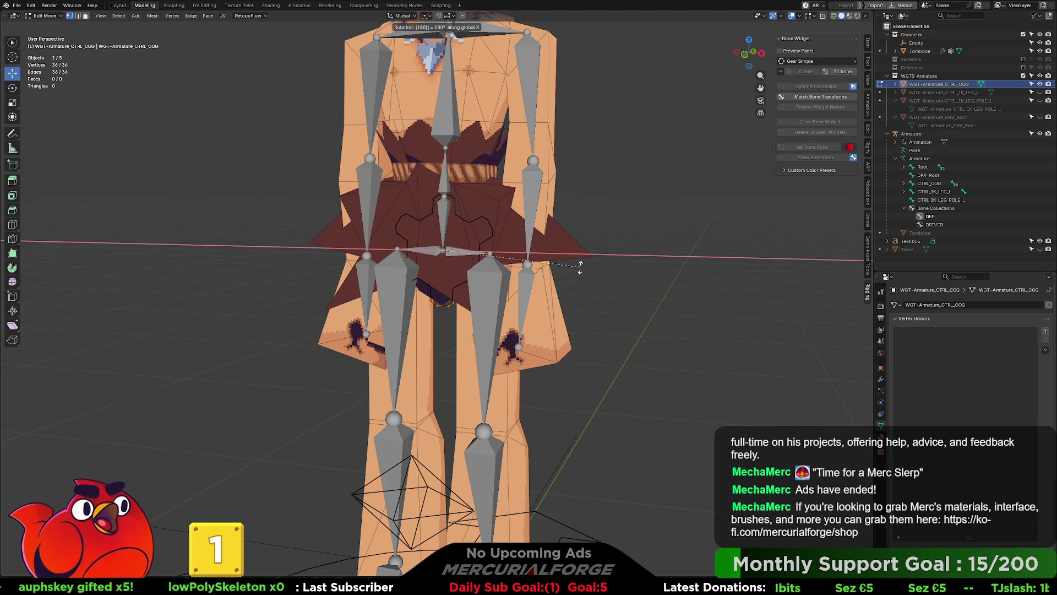
{"action": "key", "text": "BackSpace"}
{"action": "key", "text": "BackSpace"}
{"action": "type", "text": "90"}
{"action": "key", "text": "Return"}
{"action": "middle_click_drag", "start_coordinate": [590, 247], "coordinate": [578, 286]}
{"action": "key", "text": "s"}
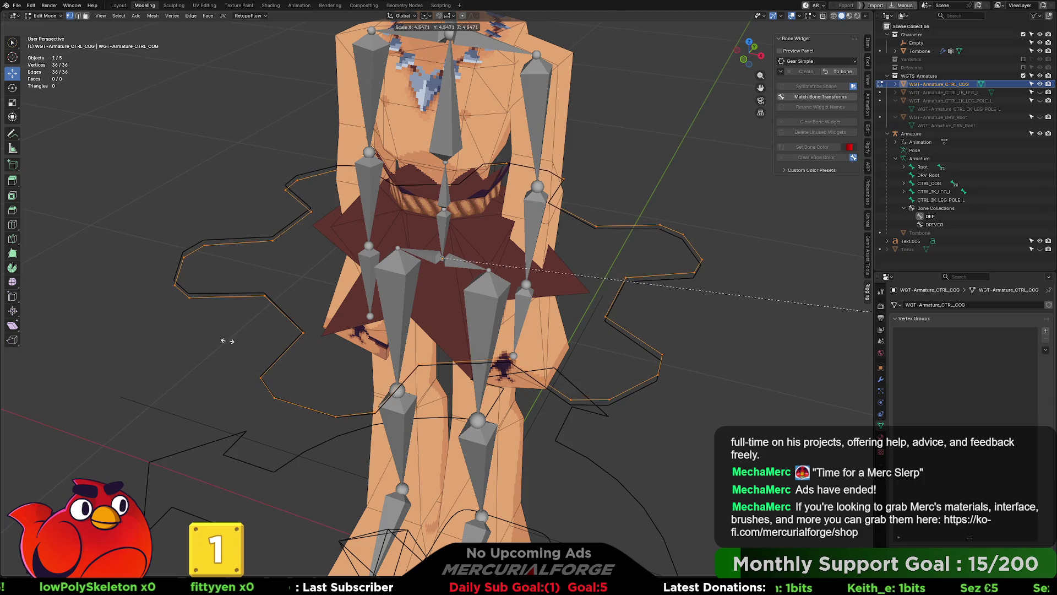
{"action": "left_click", "coordinate": [227, 341]}
{"action": "mouse_move", "coordinate": [549, 306]}
{"action": "middle_mouse_down"}
{"action": "mouse_move", "coordinate": [421, 262]}
{"action": "mouse_move", "coordinate": [455, 244]}
{"action": "mouse_move", "coordinate": [451, 251]}
{"action": "middle_mouse_up"}
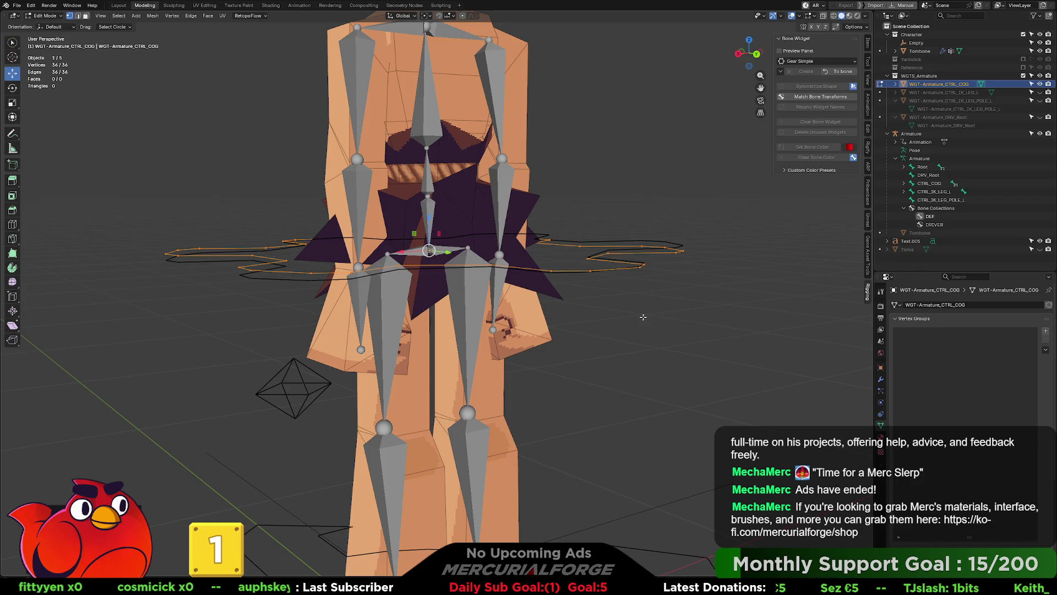
{"action": "left_click", "coordinate": [841, 72]}
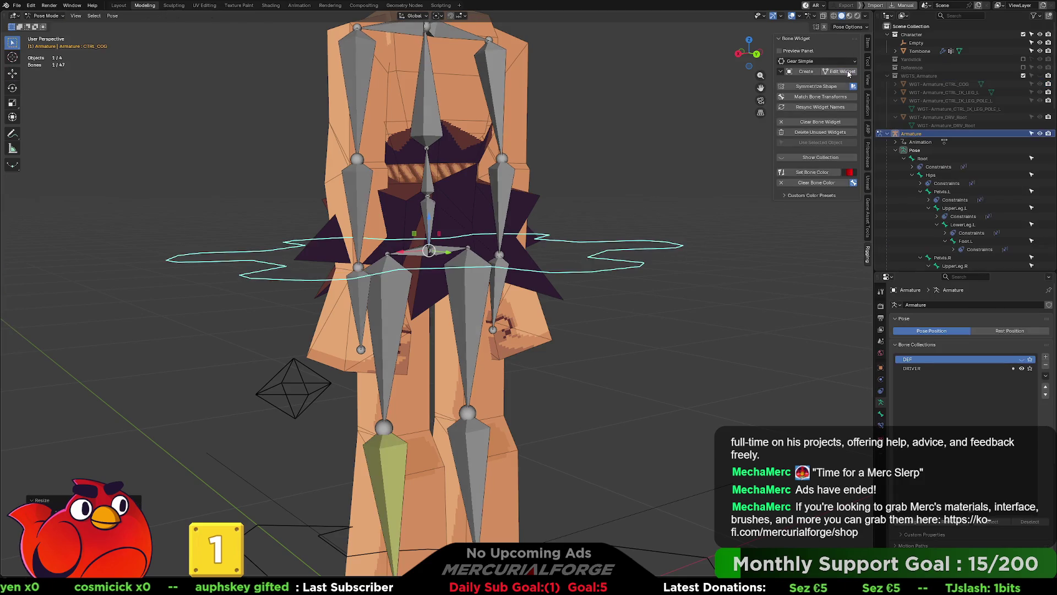
{"action": "left_click", "coordinate": [622, 274]}
{"action": "key", "text": "r"}
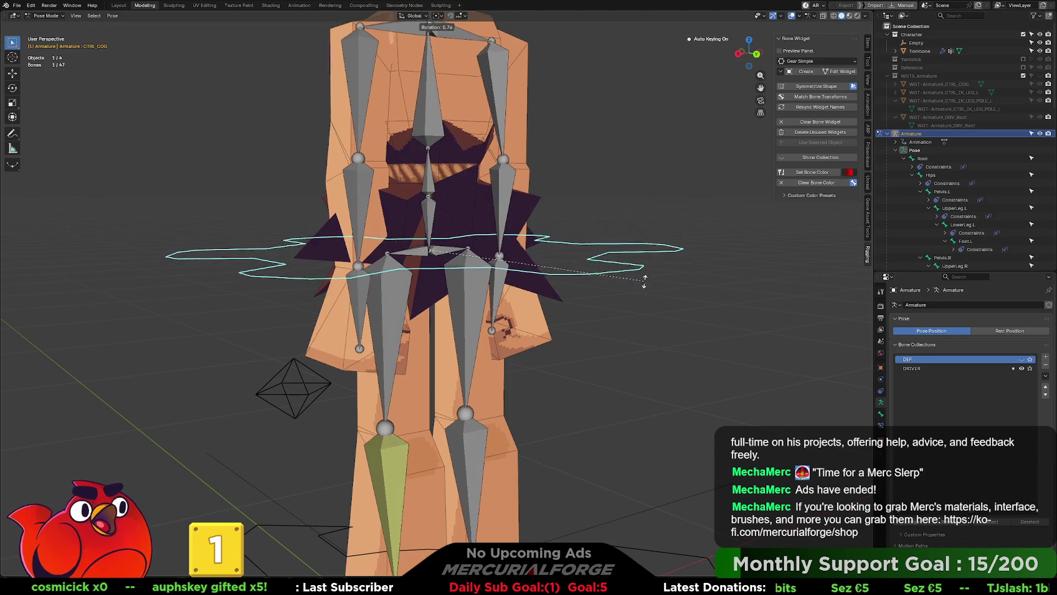
{"action": "key", "text": "Escape"}
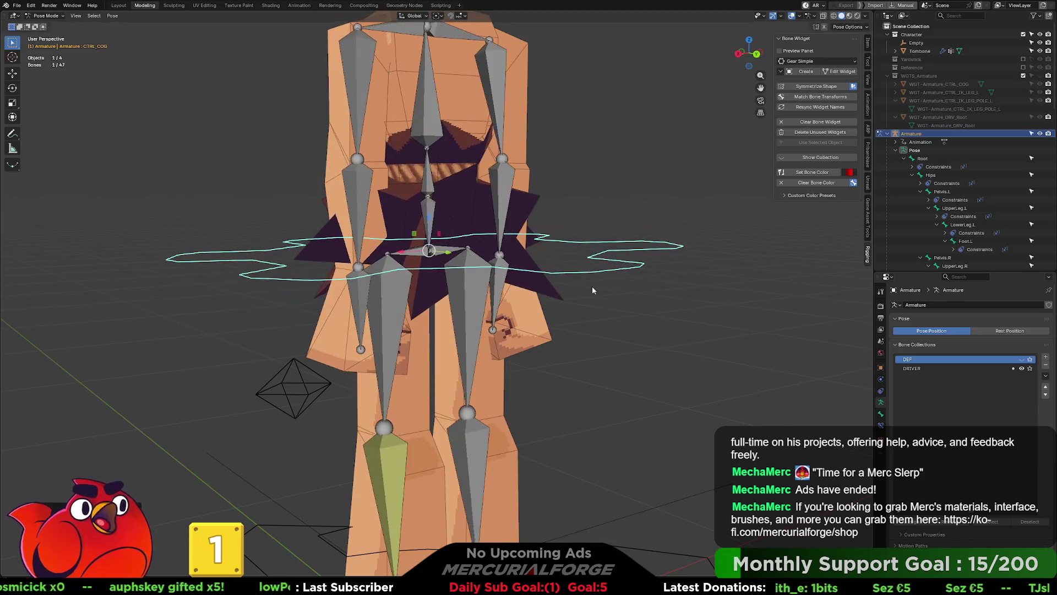
{"action": "key", "text": "alt+a"}
{"action": "scroll", "coordinate": [434, 218], "scroll_direction": "up", "scroll_amount": 2}
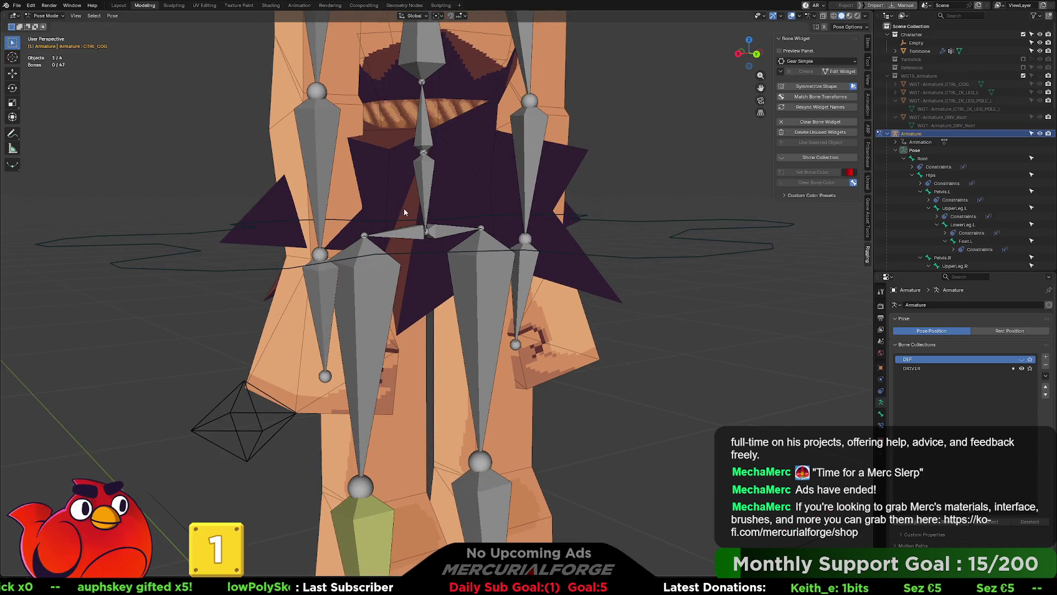
{"action": "left_click", "coordinate": [426, 232]}
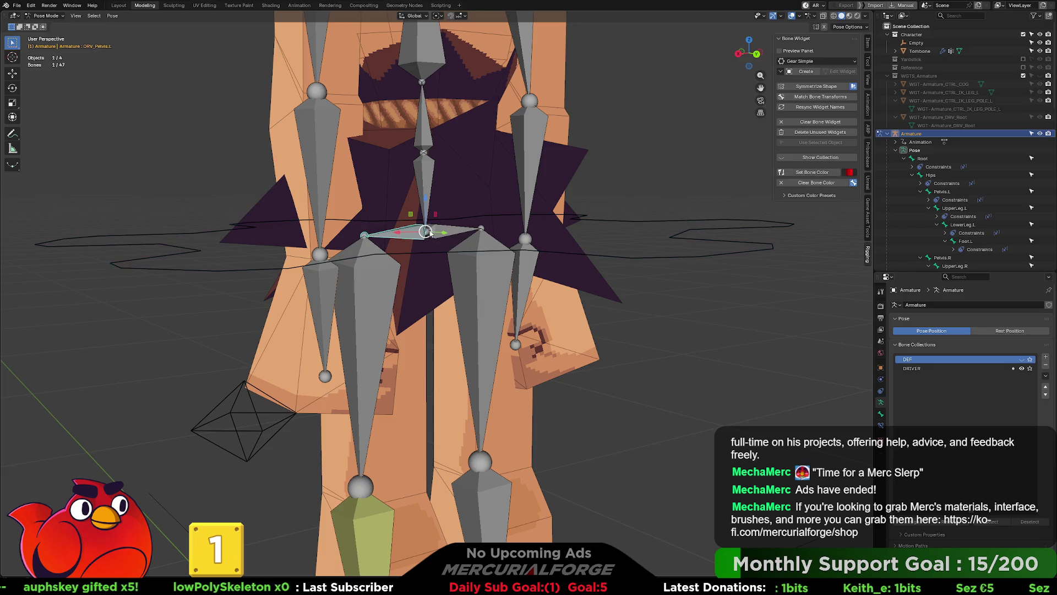
{"action": "scroll", "coordinate": [411, 193], "scroll_direction": "up", "scroll_amount": 5}
{"action": "left_click", "coordinate": [414, 178]}
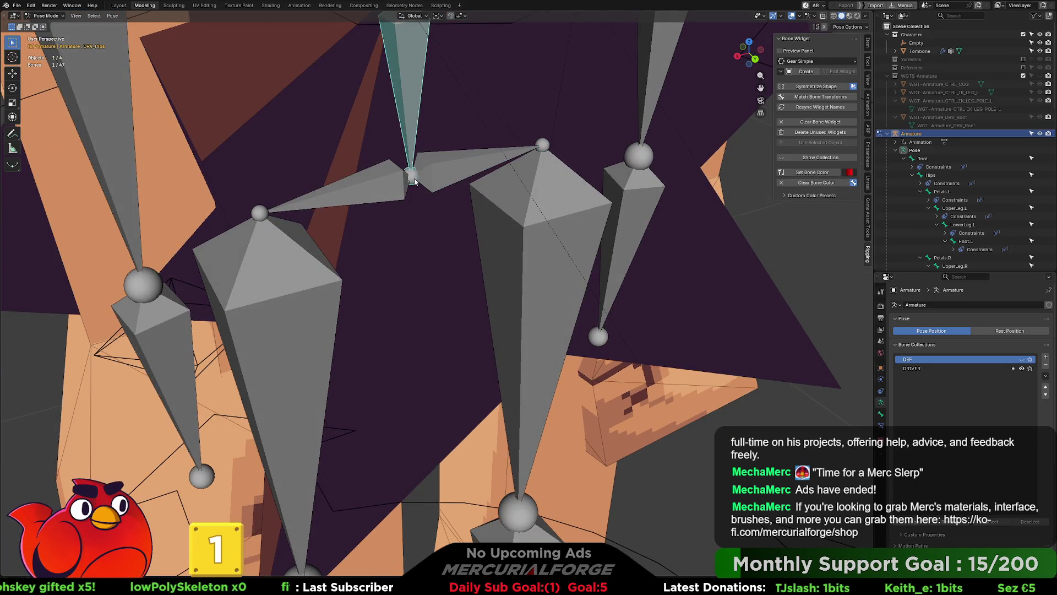
Select the DRV_Pelvis.R bone and switch the armature to Edit Mode.
{"action": "left_click", "coordinate": [415, 185]}
{"action": "left_click", "coordinate": [414, 185]}
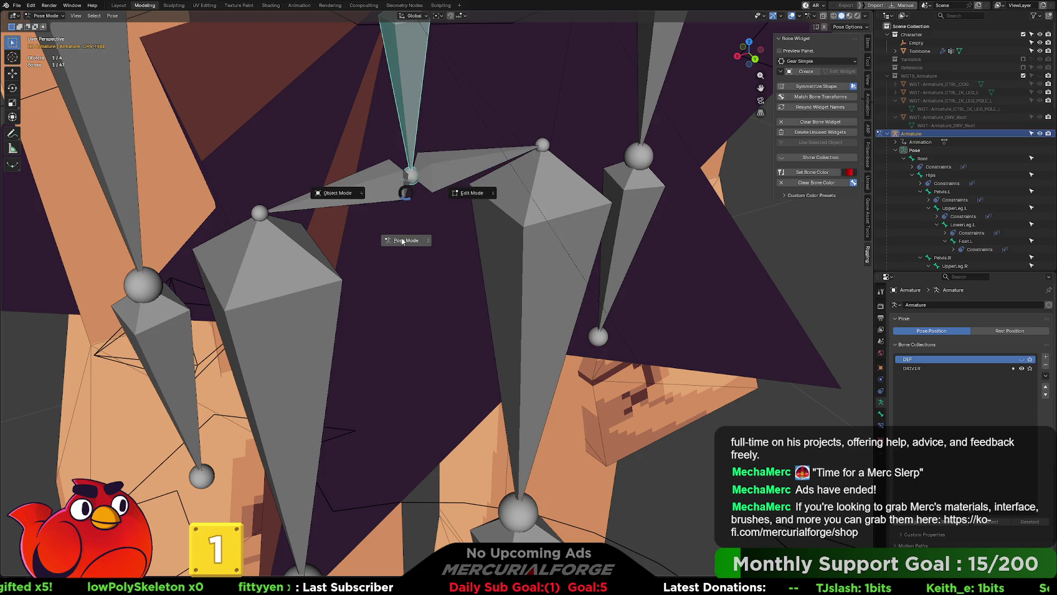
{"action": "left_click", "coordinate": [414, 185]}
{"action": "key", "text": "Tab"}
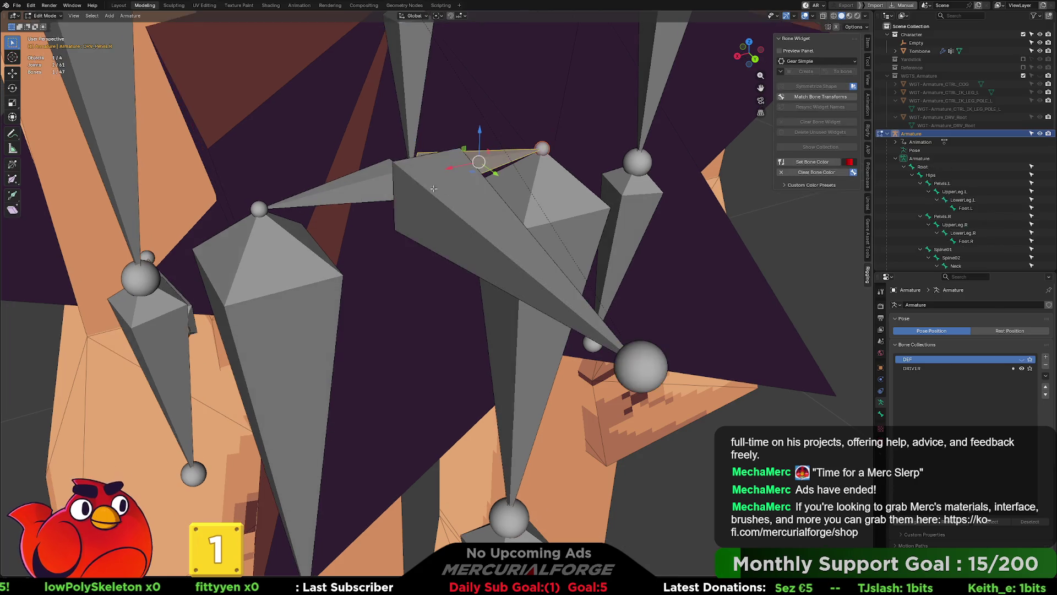
{"action": "middle_click_drag", "start_coordinate": [417, 179], "coordinate": [439, 177]}
Duplicate CTRL_COG, offsetting the copy along Y, and select the new bone.
{"action": "left_click", "coordinate": [416, 212]}
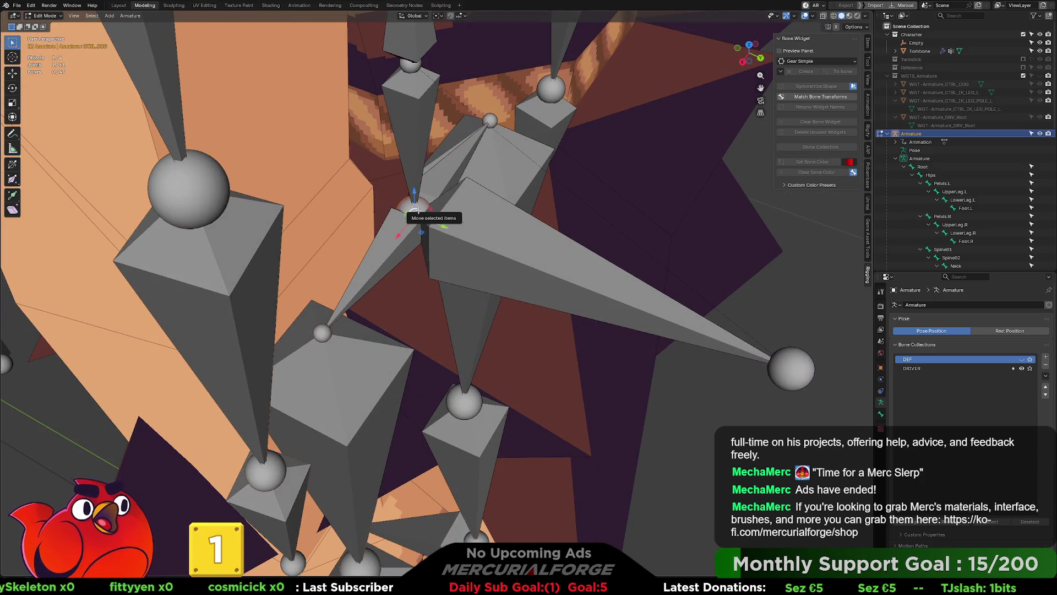
{"action": "key", "text": "shift+d"}
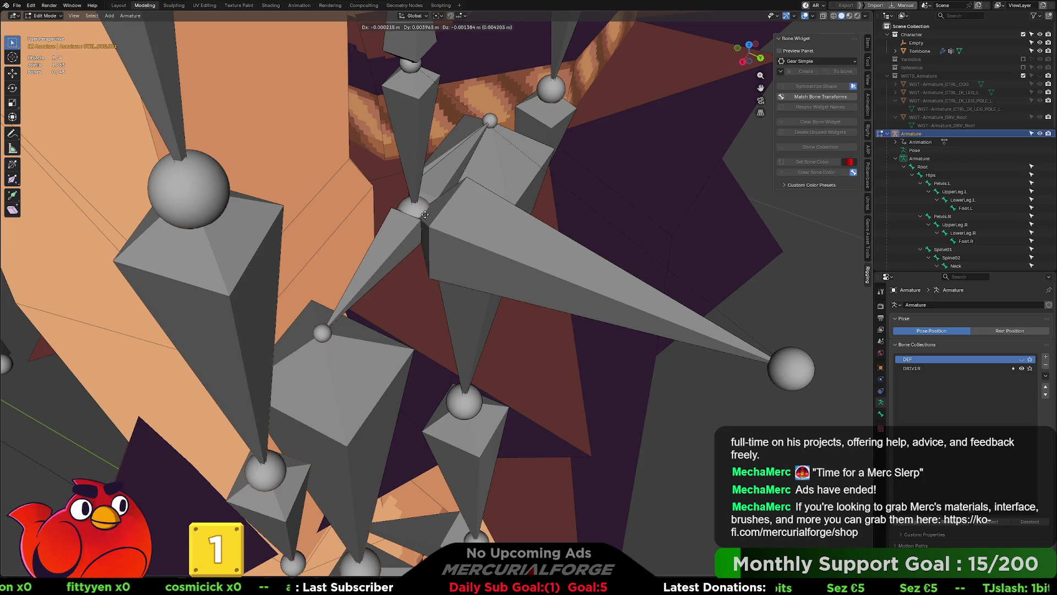
{"action": "key", "text": "y"}
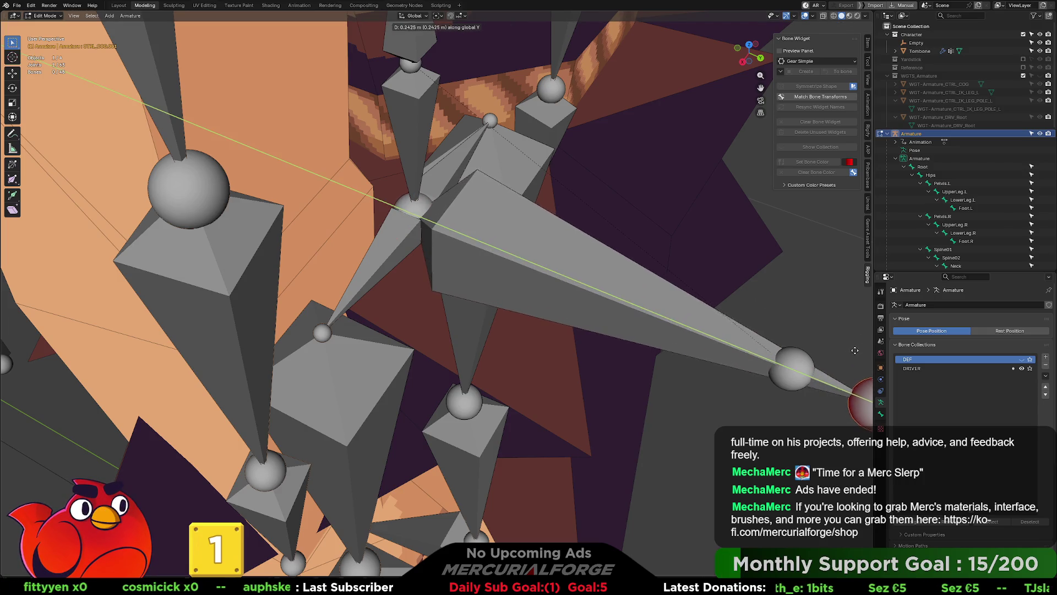
{"action": "left_click", "coordinate": [801, 327]}
{"action": "scroll", "coordinate": [801, 327], "scroll_direction": "down", "scroll_amount": 3}
{"action": "middle_click_drag", "start_coordinate": [733, 310], "coordinate": [639, 219]}
{"action": "left_click", "coordinate": [639, 219]}
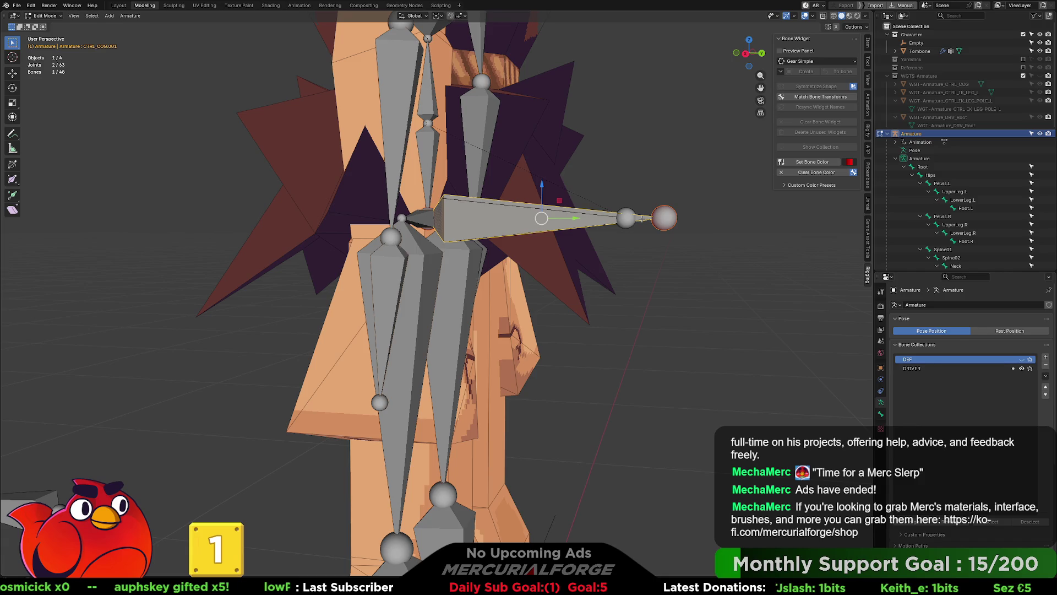
Rename the duplicated bone CTRL_HIPS and switch the armature back toward Pose Mode.
{"action": "key", "text": "F2"}
{"action": "type", "text": "L_Hip"}
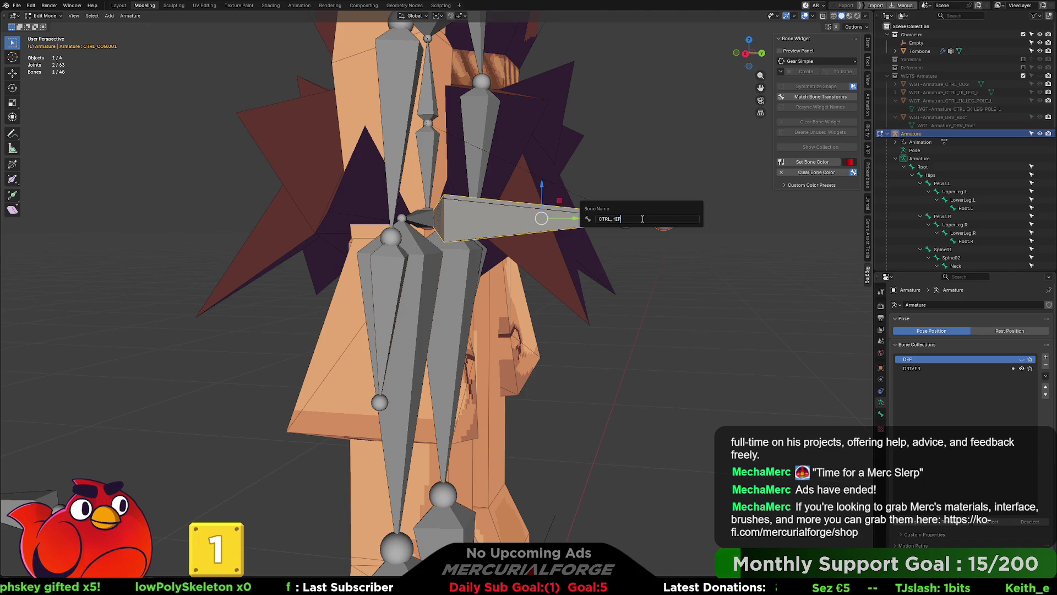
{"action": "key", "text": "Return"}
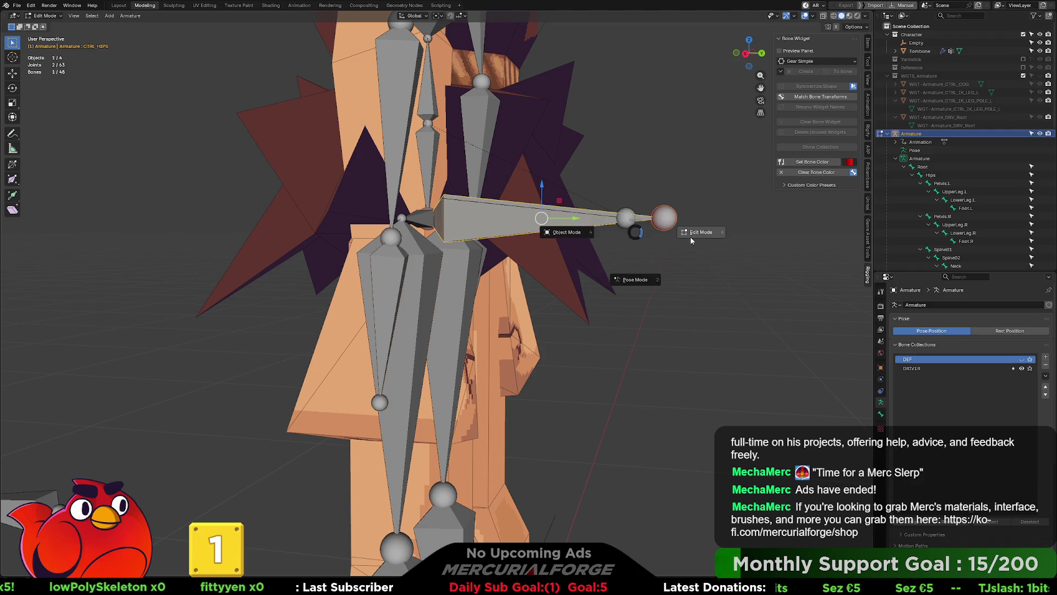
{"action": "left_click", "coordinate": [637, 279]}
{"action": "middle_click_drag", "start_coordinate": [492, 186], "coordinate": [521, 215]}
{"action": "key", "text": "ctrl+Tab"}
In Edit Mode, select DRV_Pelvis.L and DRV_Pelvis.R with CTRL_HIPS as the active bone.
{"action": "left_click", "coordinate": [527, 247]}
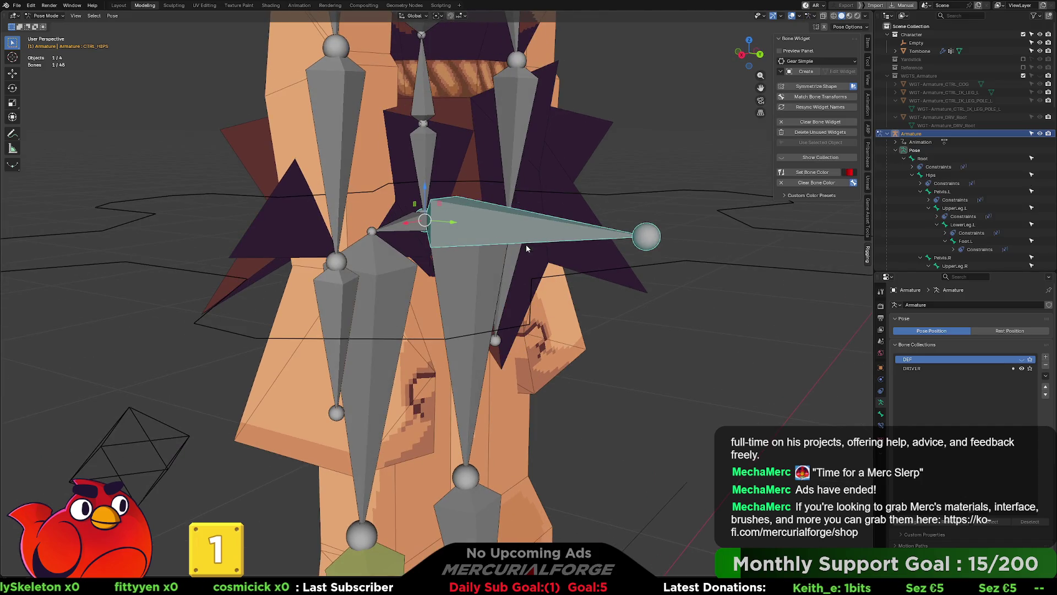
{"action": "key", "text": "ctrl+Tab"}
{"action": "left_click", "coordinate": [606, 239]}
{"action": "middle_click_drag", "start_coordinate": [607, 240], "coordinate": [417, 248]}
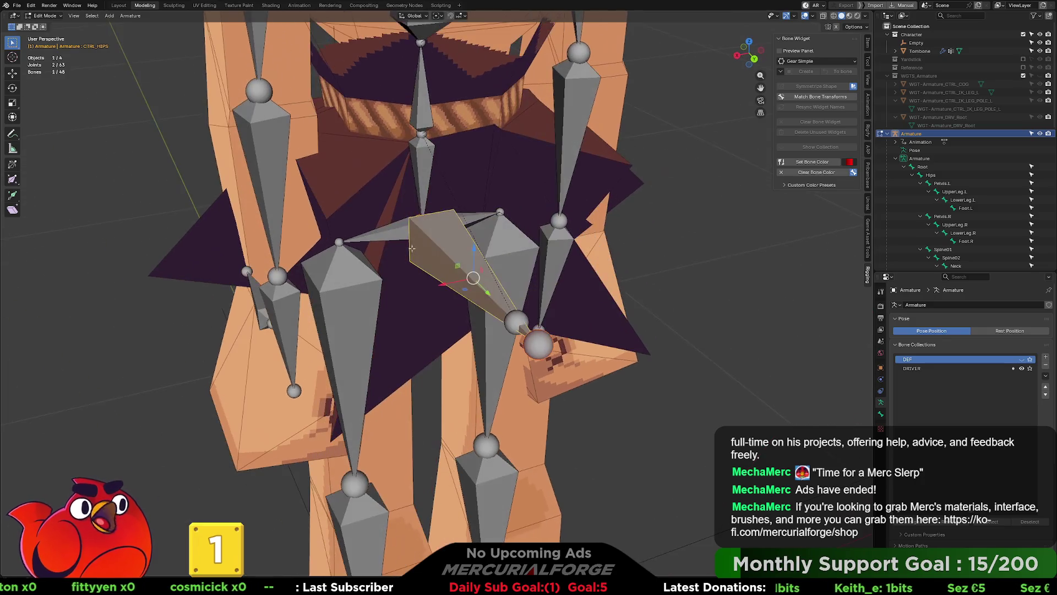
{"action": "left_click", "coordinate": [389, 234]}
{"action": "left_click", "coordinate": [481, 216], "text": "shift"}
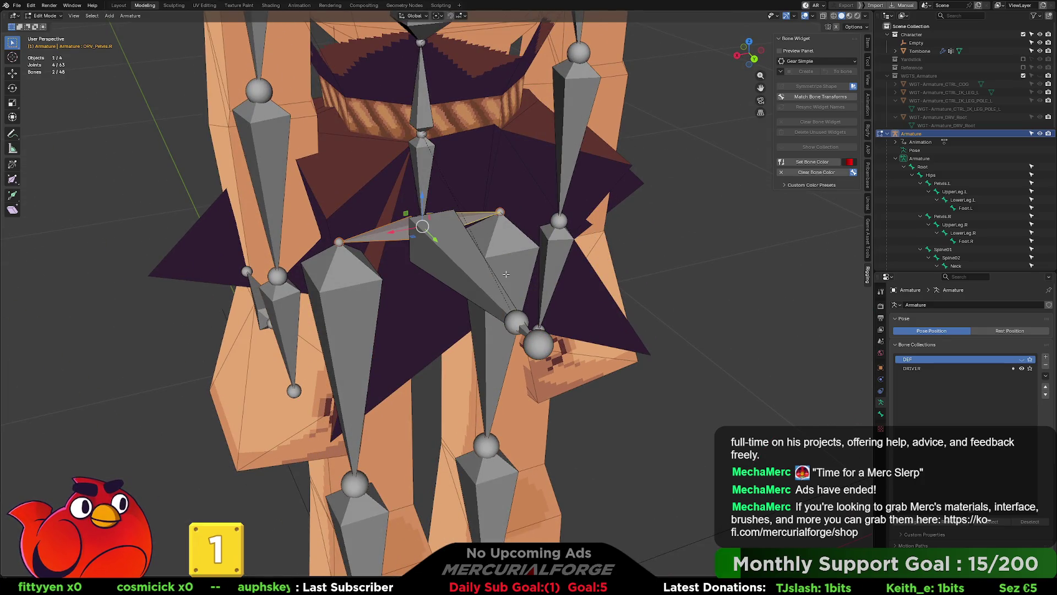
{"action": "left_click", "coordinate": [526, 332], "text": "shift"}
{"action": "left_click", "coordinate": [527, 331], "text": "shift"}
{"action": "middle_click_drag", "start_coordinate": [527, 331], "coordinate": [604, 279]}
{"action": "left_click", "coordinate": [616, 276], "text": "shift"}
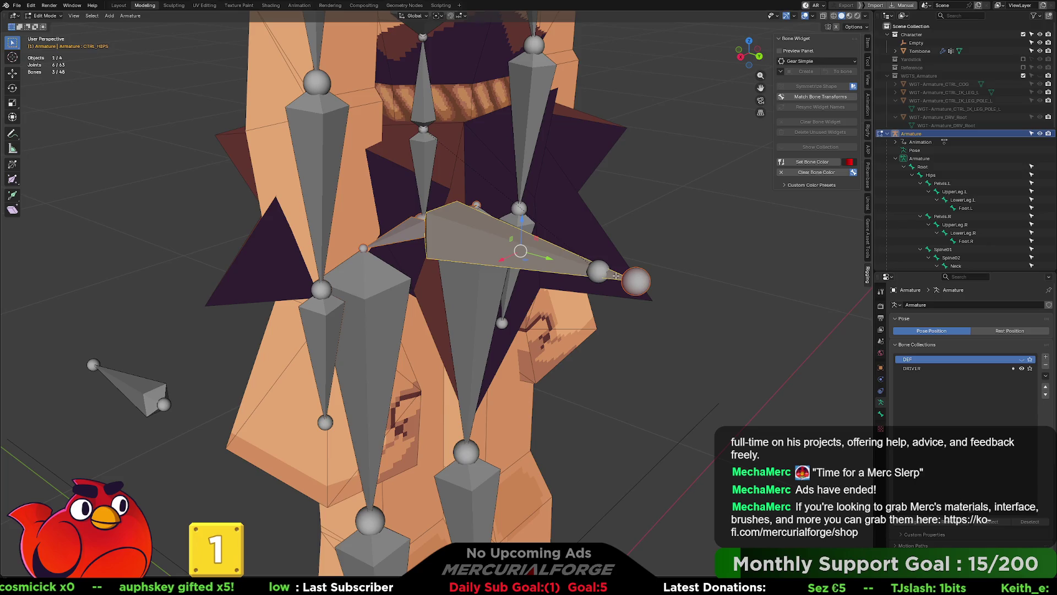
Parent both pelvis drivers to CTRL_HIPS with Keep Offset and test-rotate it in Pose Mode.
{"action": "key", "text": "ctrl+p"}
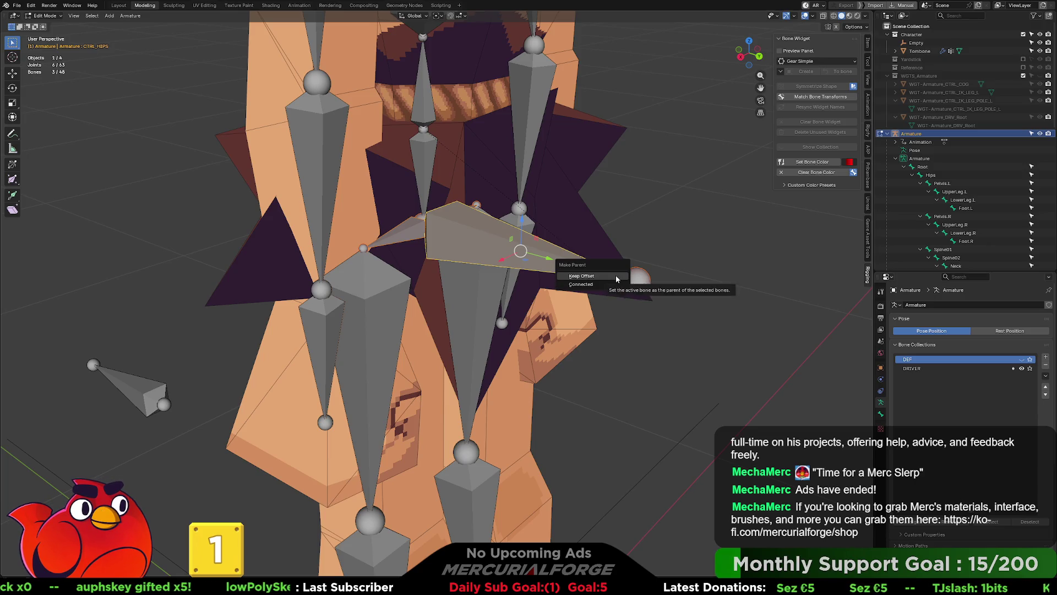
{"action": "left_click", "coordinate": [616, 278]}
{"action": "key", "text": "ctrl+Tab"}
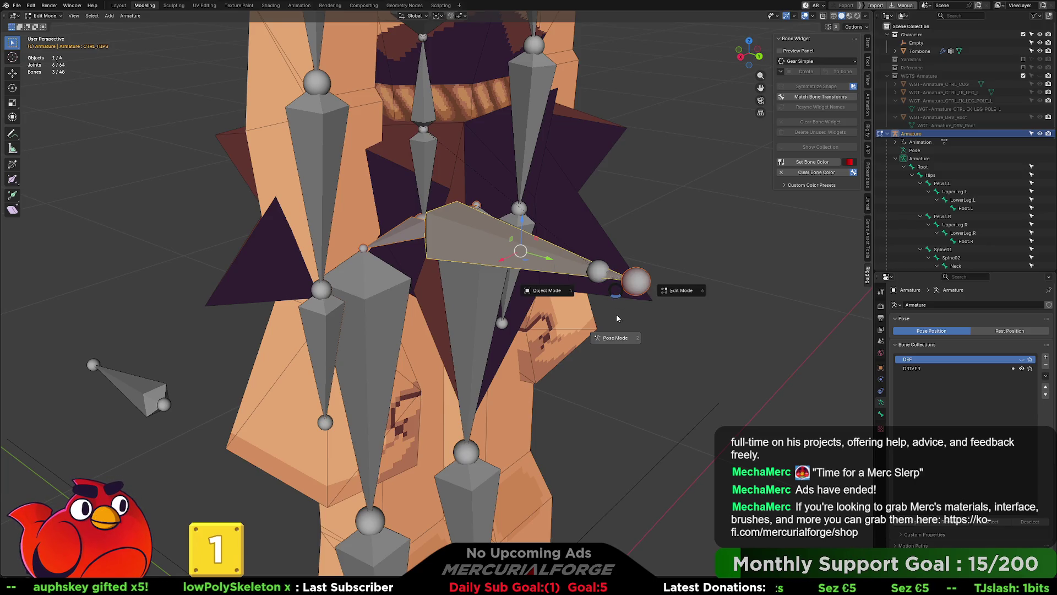
{"action": "left_click", "coordinate": [615, 337]}
{"action": "middle_click_drag", "start_coordinate": [442, 266], "coordinate": [565, 252]}
{"action": "key", "text": "r"}
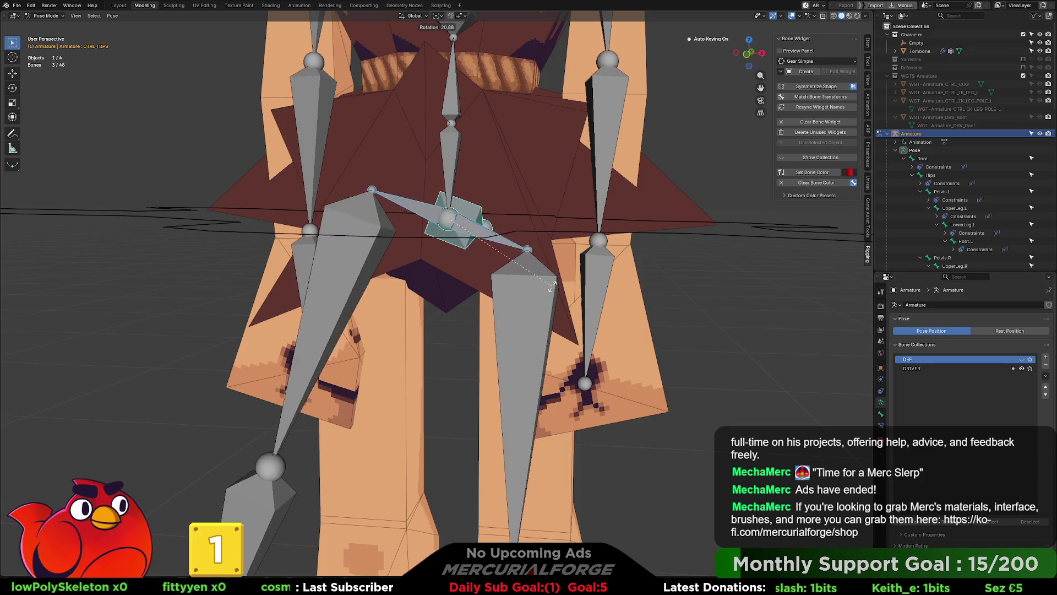
{"action": "left_click", "coordinate": [552, 279]}
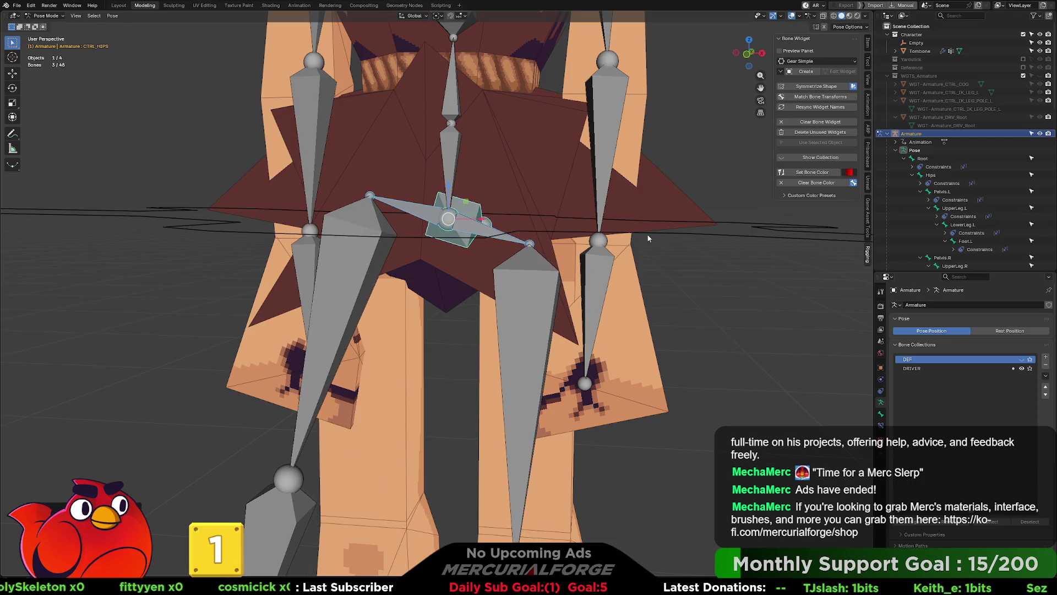
{"action": "left_click", "coordinate": [662, 235]}
{"action": "key", "text": "r"}
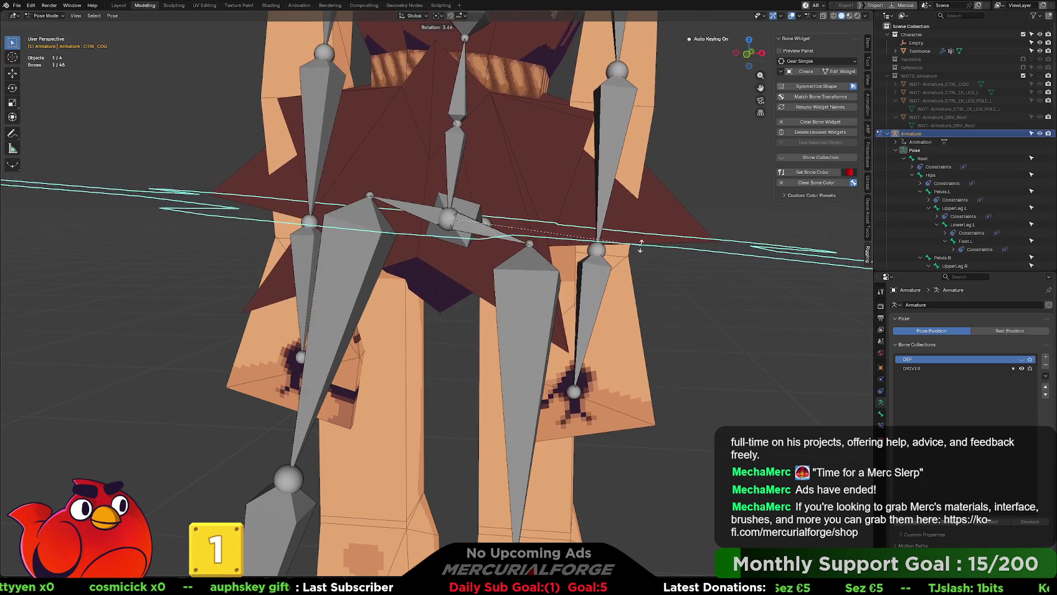
{"action": "key", "text": "Escape"}
{"action": "key", "text": "ctrl+z"}
{"action": "middle_click_drag", "start_coordinate": [532, 196], "coordinate": [526, 216]}
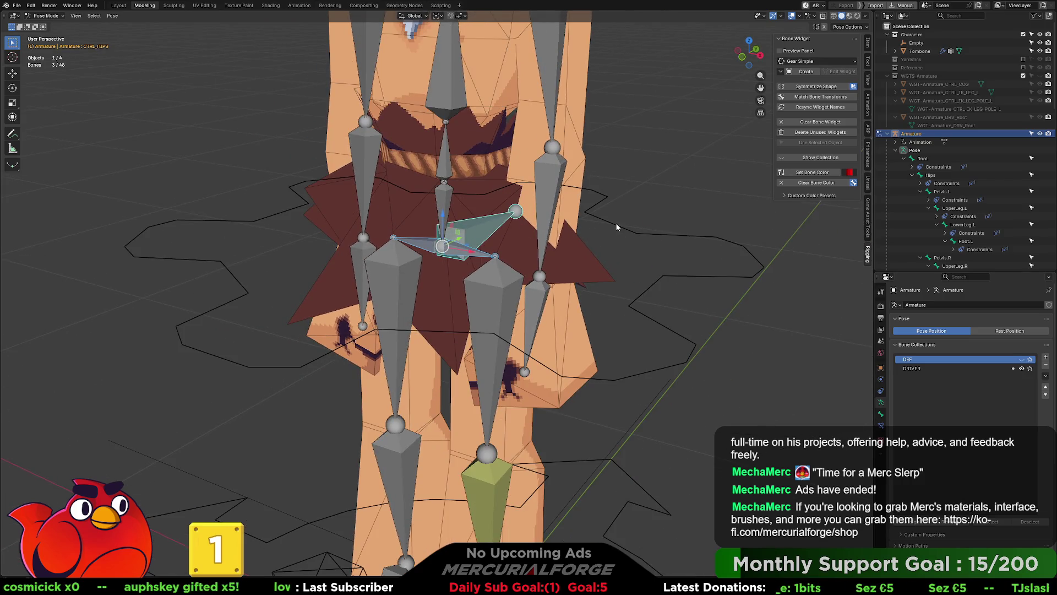
{"action": "mouse_move", "coordinate": [620, 223]}
{"action": "middle_mouse_down"}
{"action": "mouse_move", "coordinate": [535, 224]}
{"action": "mouse_move", "coordinate": [550, 269]}
{"action": "middle_mouse_up"}
{"action": "key", "text": "ctrl+Tab"}
{"action": "left_click", "coordinate": [537, 325]}
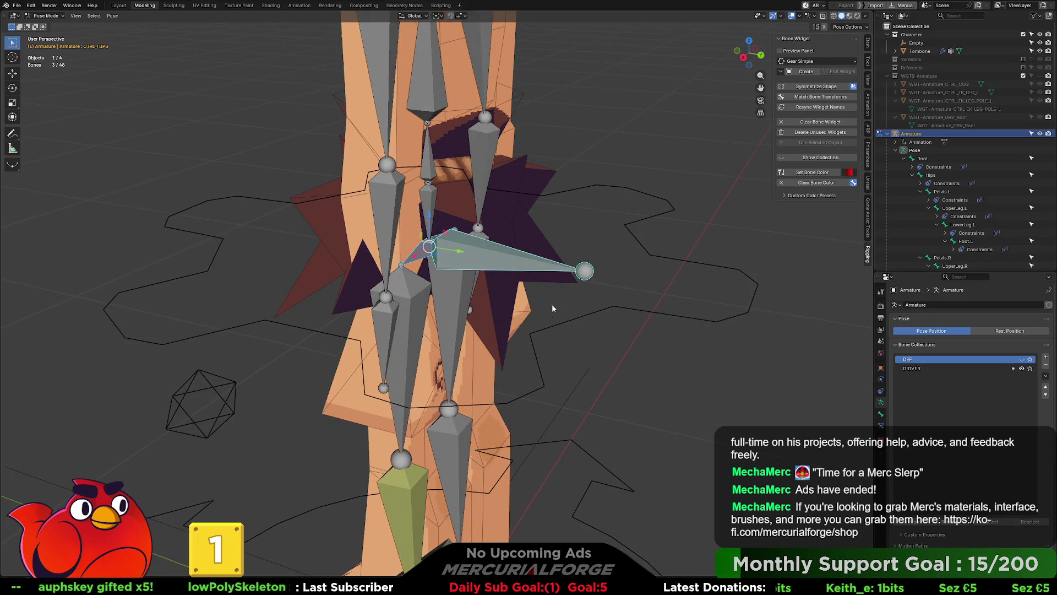
Parent CTRL_HIPS to CTRL_COG with Keep Offset, then reselect CTRL_HIPS in Pose Mode.
{"action": "key", "text": "ctrl+Tab"}
{"action": "left_click", "coordinate": [577, 273]}
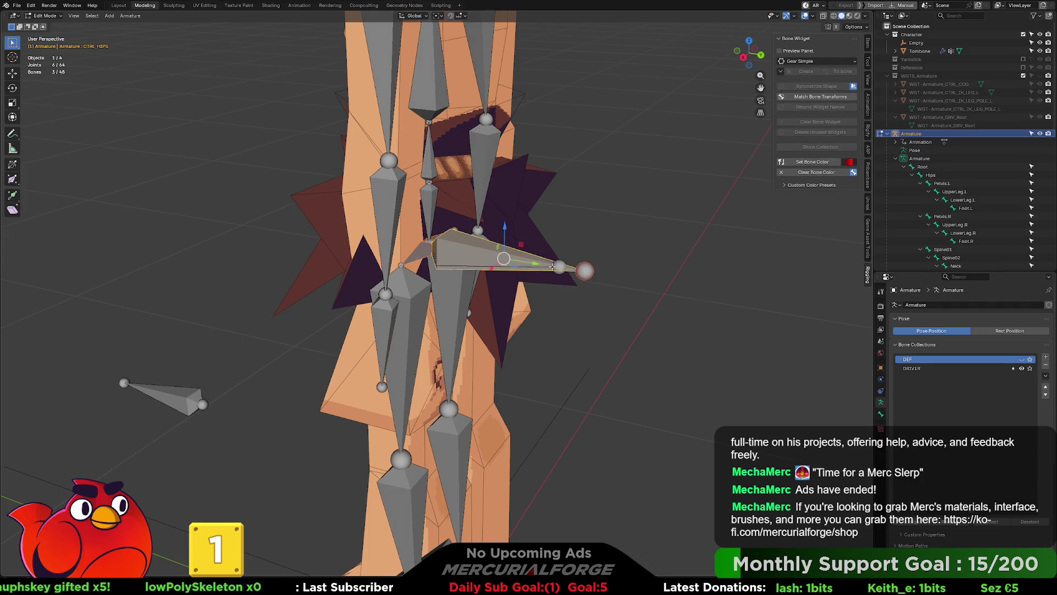
{"action": "left_click", "coordinate": [459, 243]}
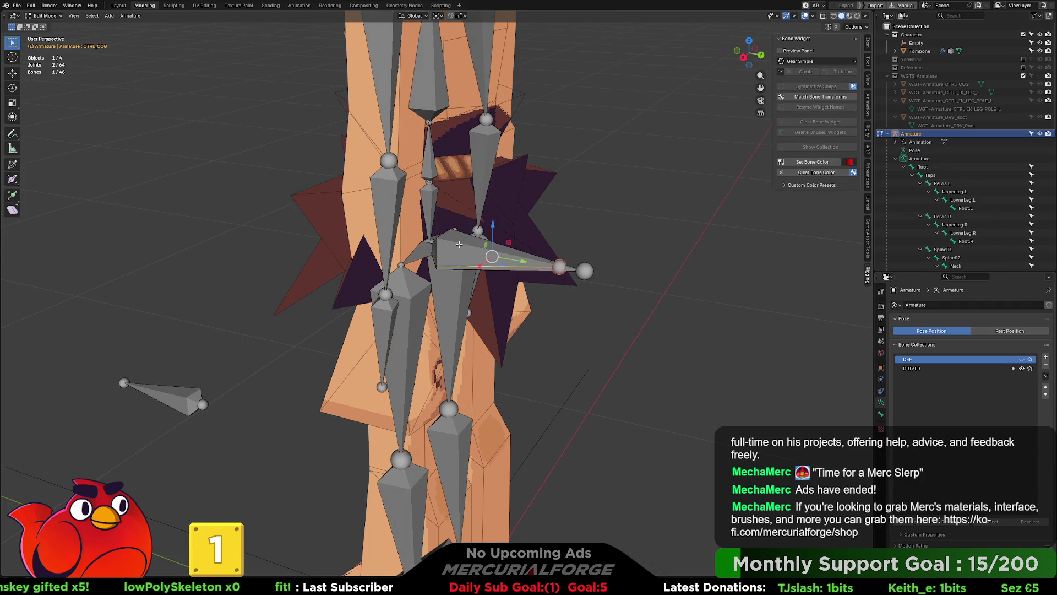
{"action": "left_click", "coordinate": [571, 269]}
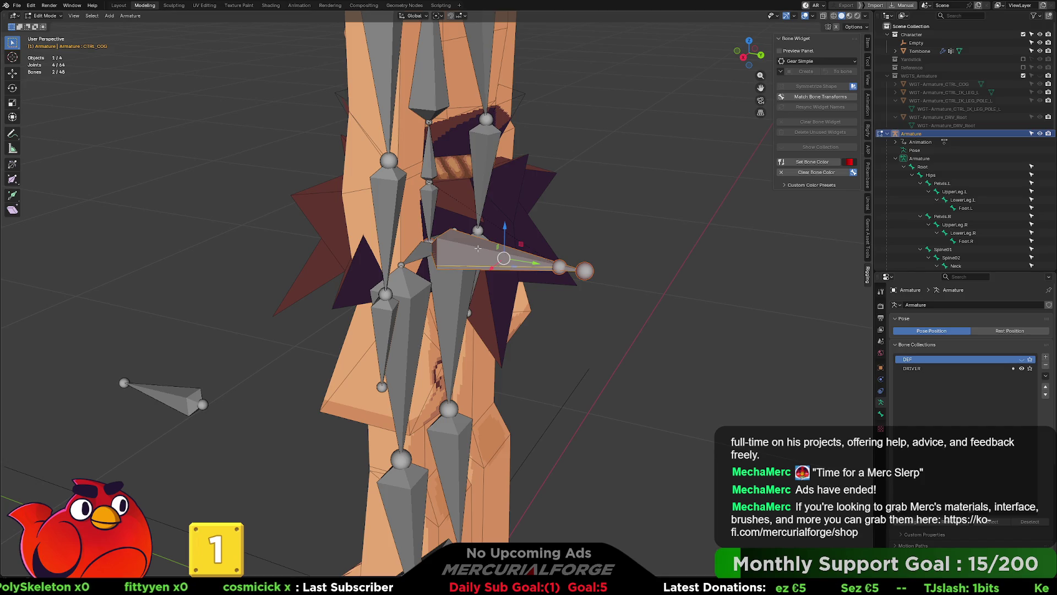
{"action": "left_click", "coordinate": [477, 249]}
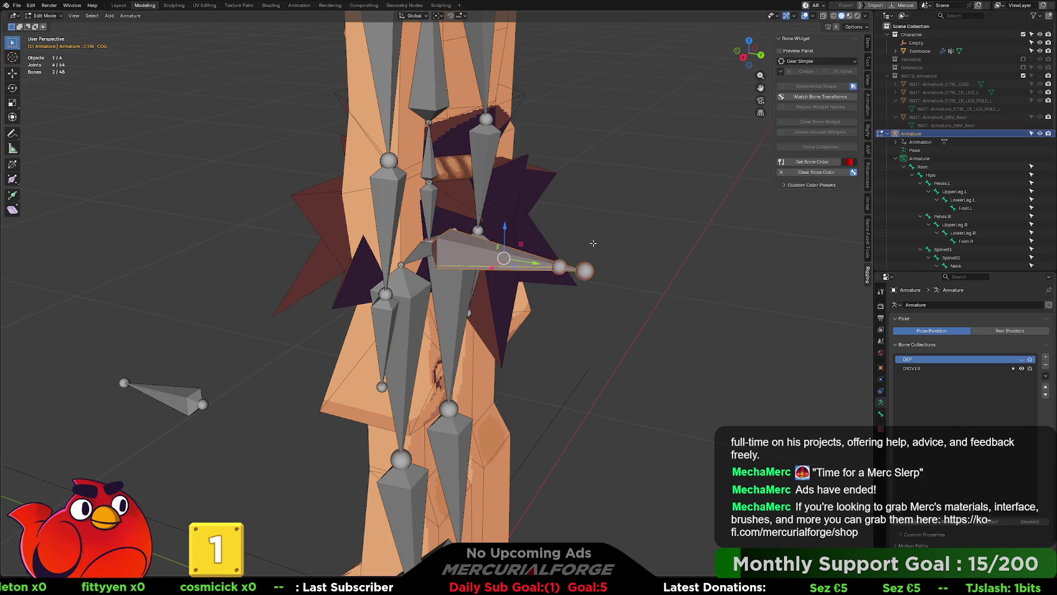
{"action": "left_click", "coordinate": [609, 300]}
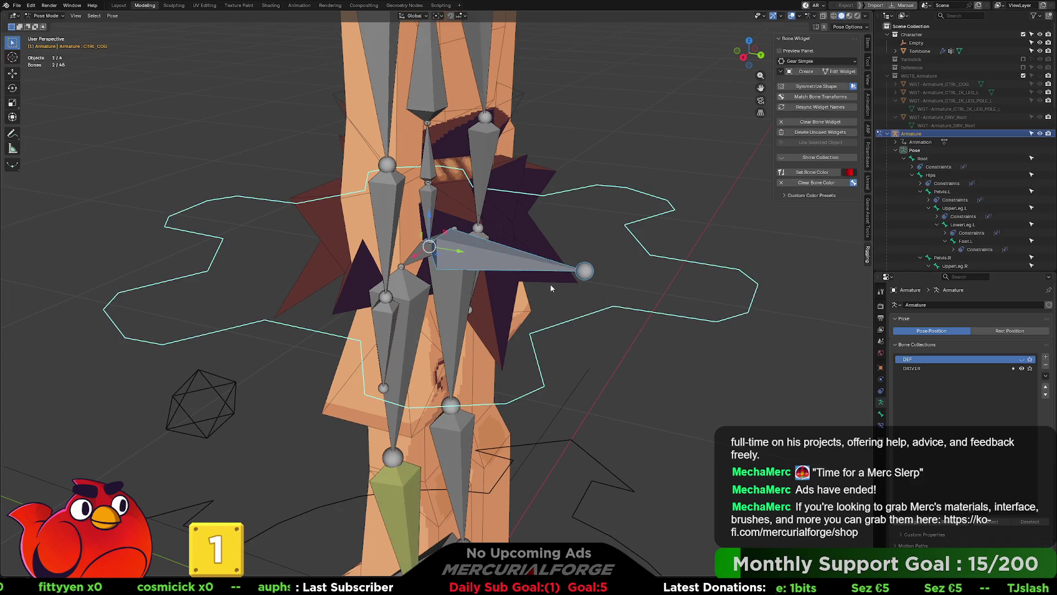
{"action": "left_click", "coordinate": [560, 267]}
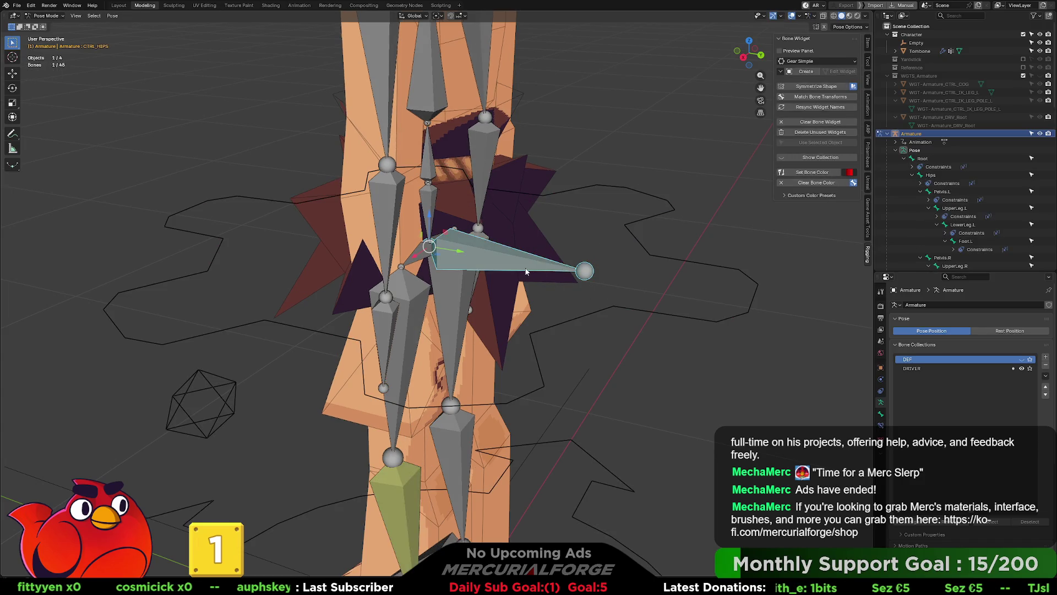
{"action": "left_click", "coordinate": [819, 63]}
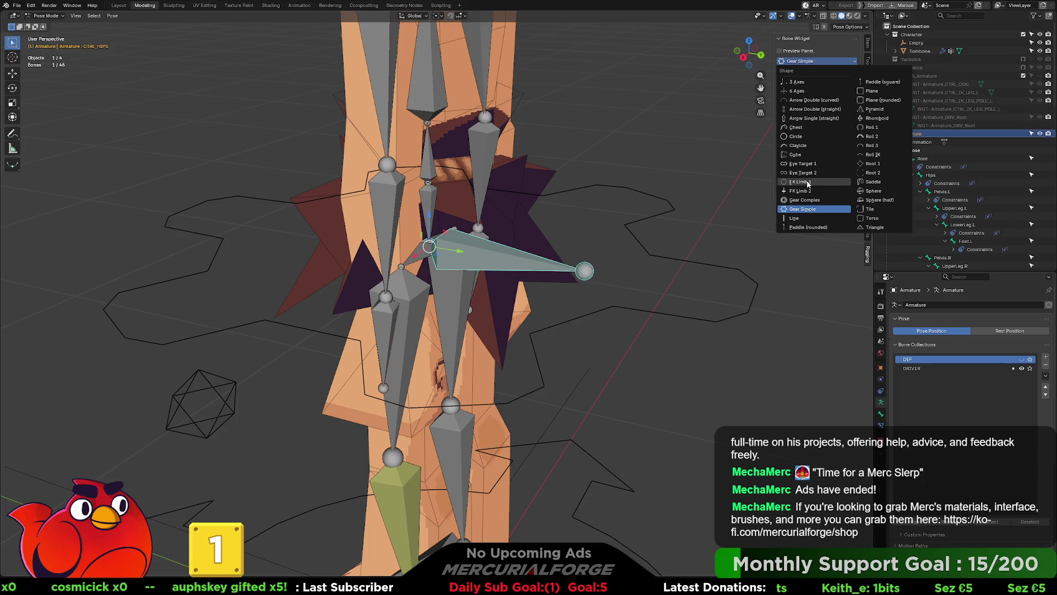
Pick Torso from the Bone Widget preview grid and create it on CTRL_HIPS.
{"action": "left_click", "coordinate": [798, 50]}
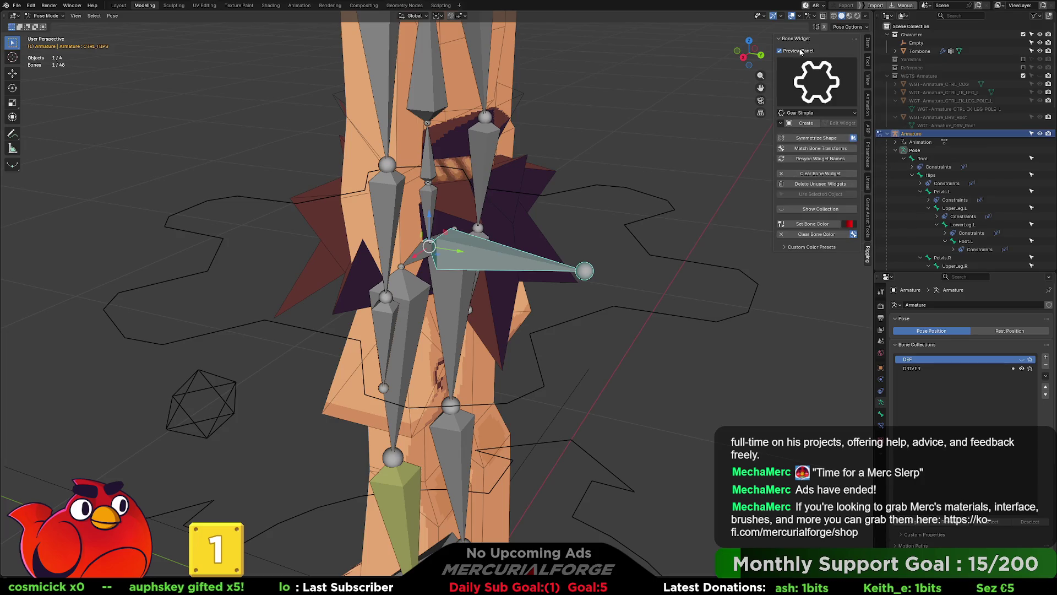
{"action": "left_click", "coordinate": [803, 77]}
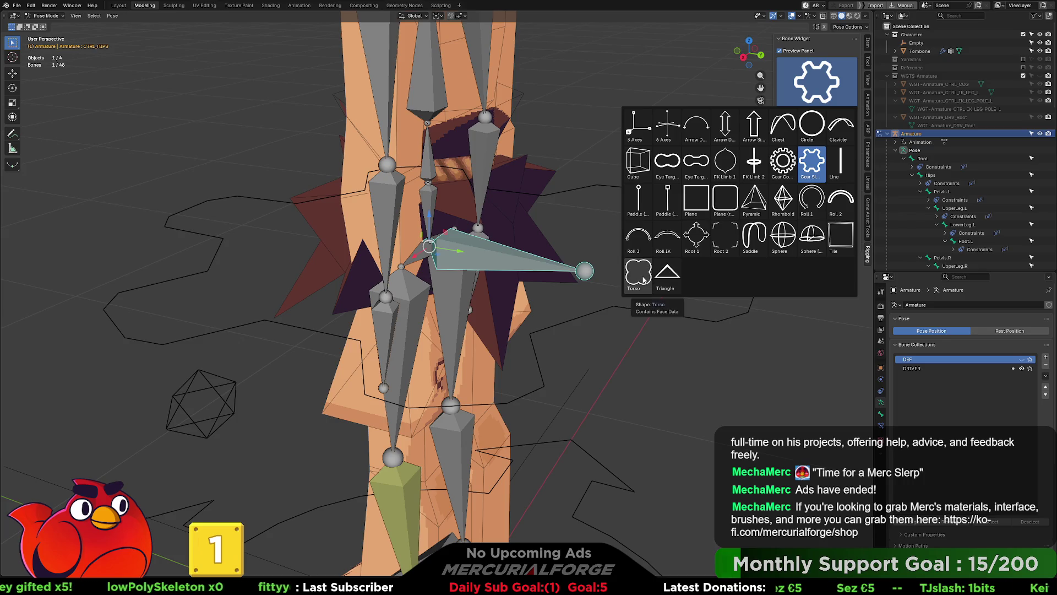
{"action": "left_click", "coordinate": [643, 279]}
{"action": "mouse_move", "coordinate": [642, 275]}
{"action": "middle_mouse_down"}
{"action": "mouse_move", "coordinate": [557, 191]}
{"action": "mouse_move", "coordinate": [655, 175]}
{"action": "middle_mouse_up"}
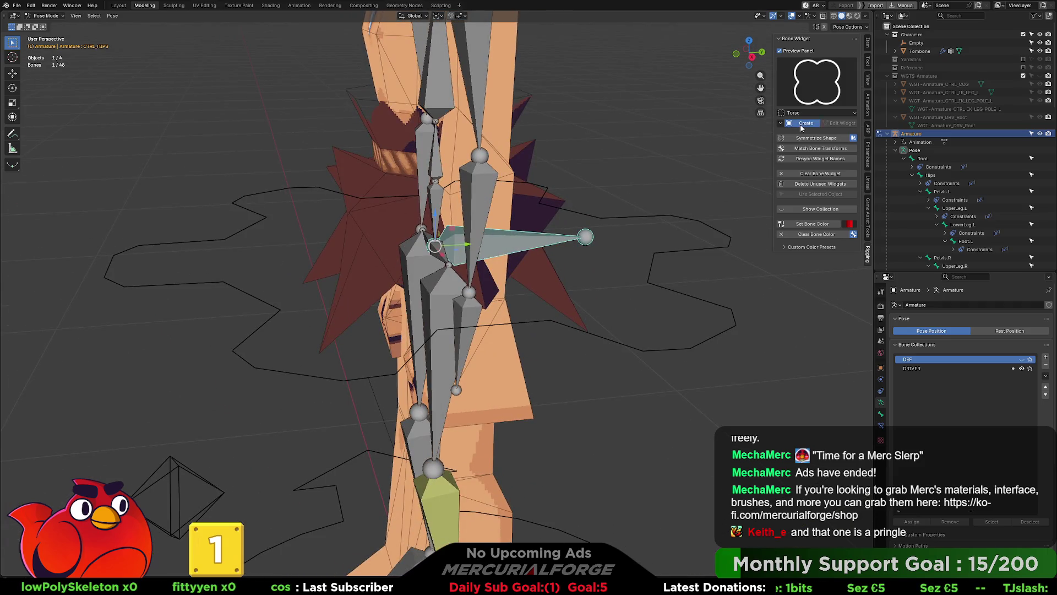
{"action": "left_click", "coordinate": [804, 123]}
{"action": "mouse_move", "coordinate": [492, 270]}
{"action": "middle_mouse_down"}
{"action": "mouse_move", "coordinate": [473, 264]}
{"action": "mouse_move", "coordinate": [548, 274]}
{"action": "middle_mouse_up"}
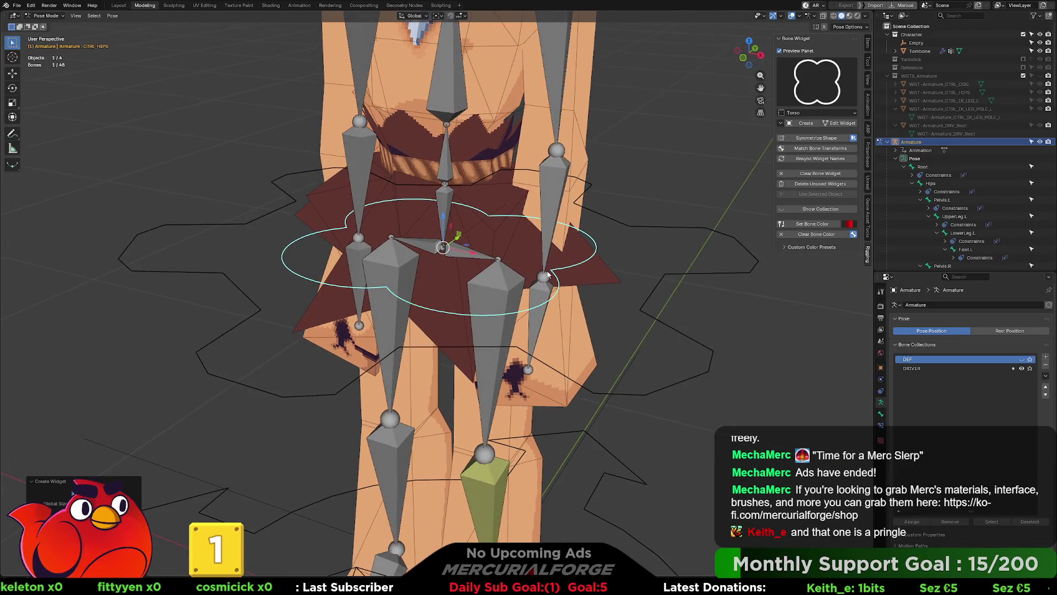
Scale the CTRL_HIPS Torso widget ring up by about 1.26 and return to Pose Mode.
{"action": "left_click", "coordinate": [839, 124]}
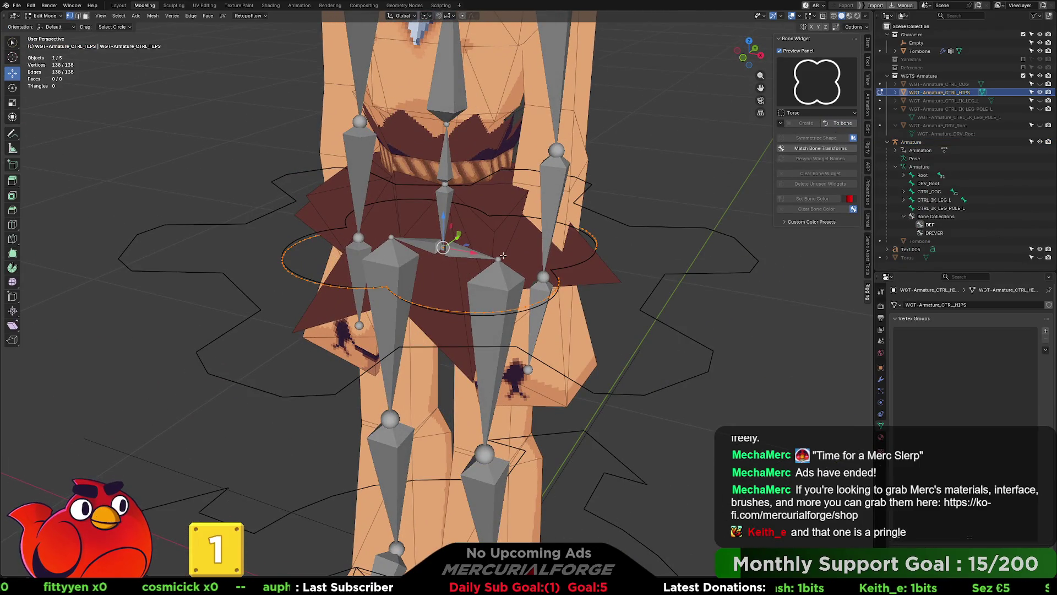
{"action": "key", "text": "s"}
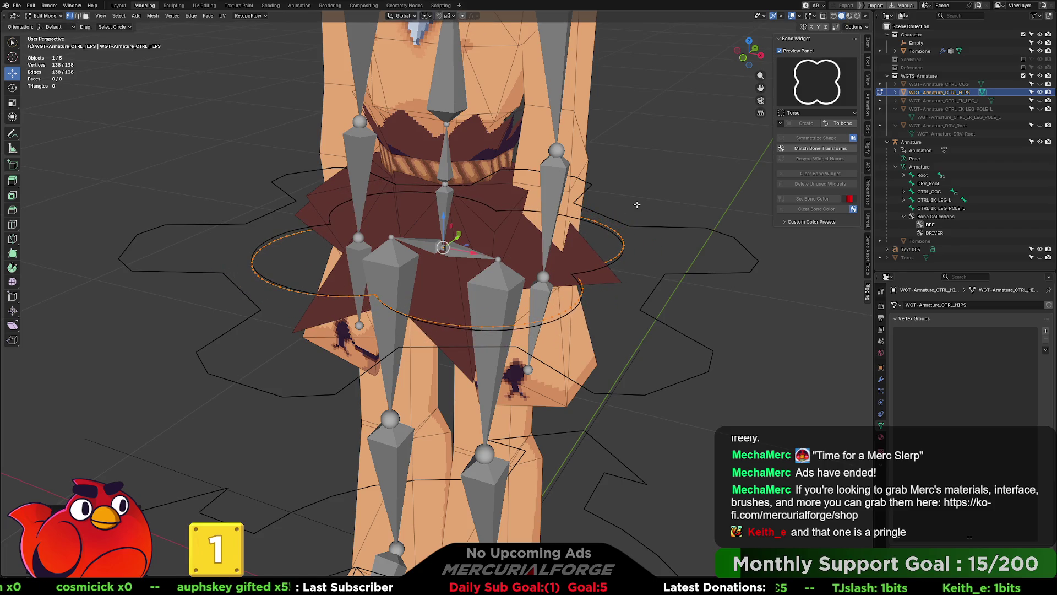
{"action": "left_click", "coordinate": [839, 125]}
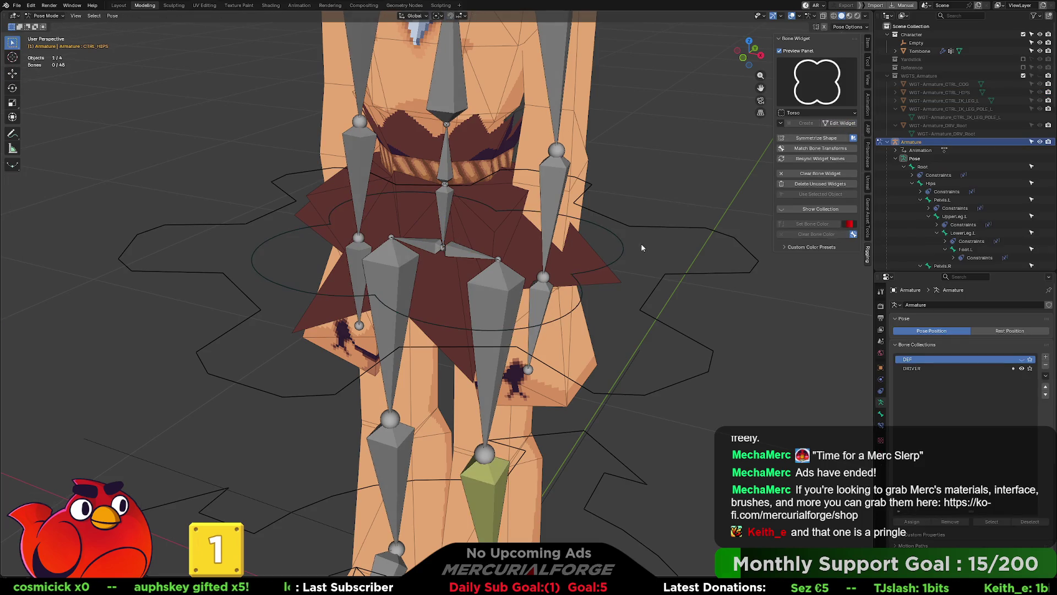
Test-rotate the hips and centre-of-gravity controls, then tilt the whole character.
{"action": "mouse_move", "coordinate": [620, 256]}
{"action": "middle_mouse_down"}
{"action": "mouse_move", "coordinate": [658, 231]}
{"action": "mouse_move", "coordinate": [705, 245]}
{"action": "middle_mouse_up"}
{"action": "key", "text": "r"}
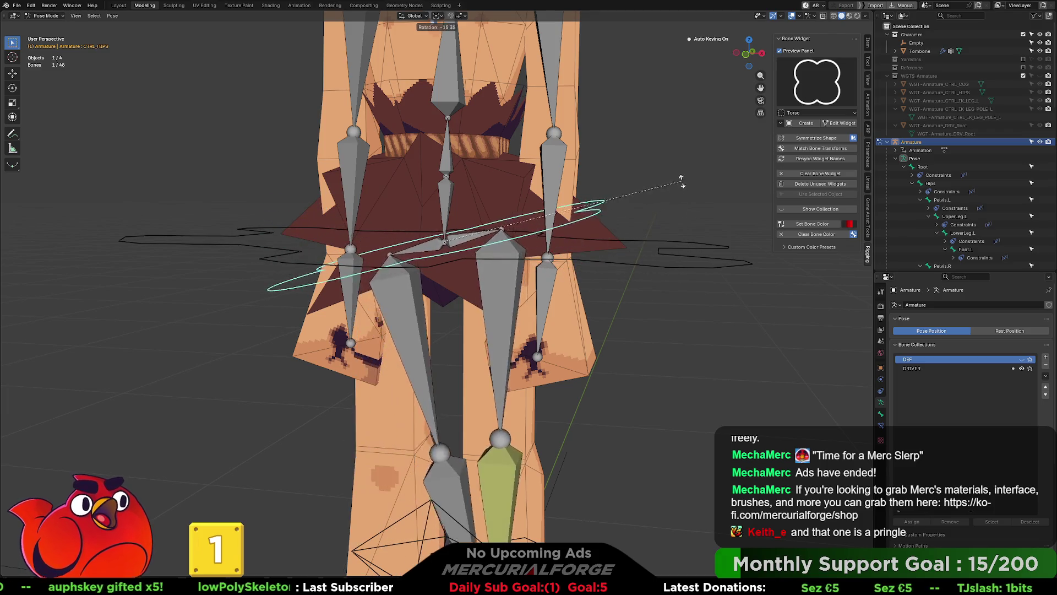
{"action": "right_click", "coordinate": [653, 241]}
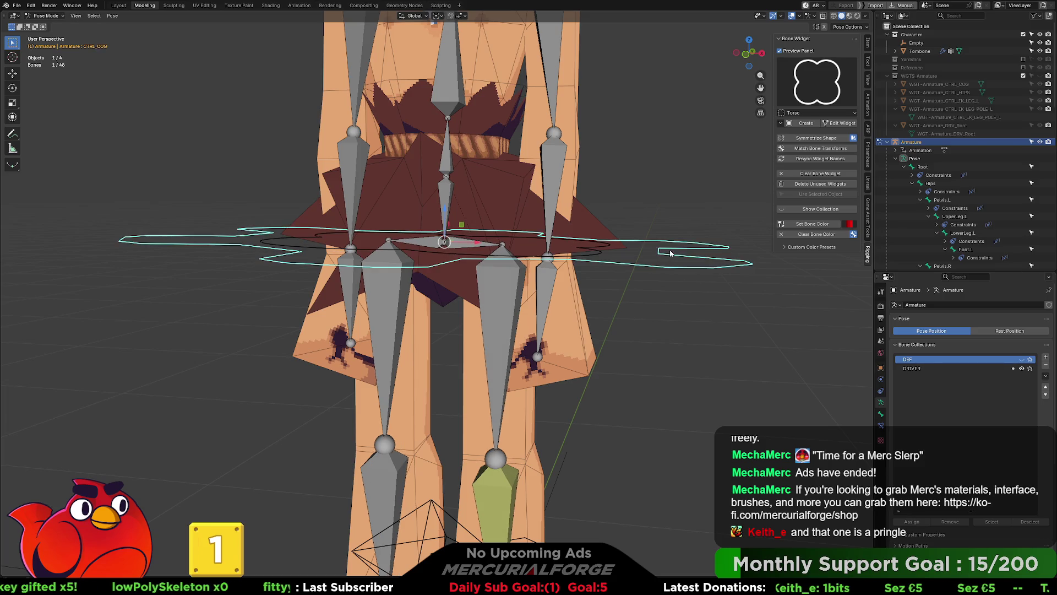
{"action": "key", "text": "r"}
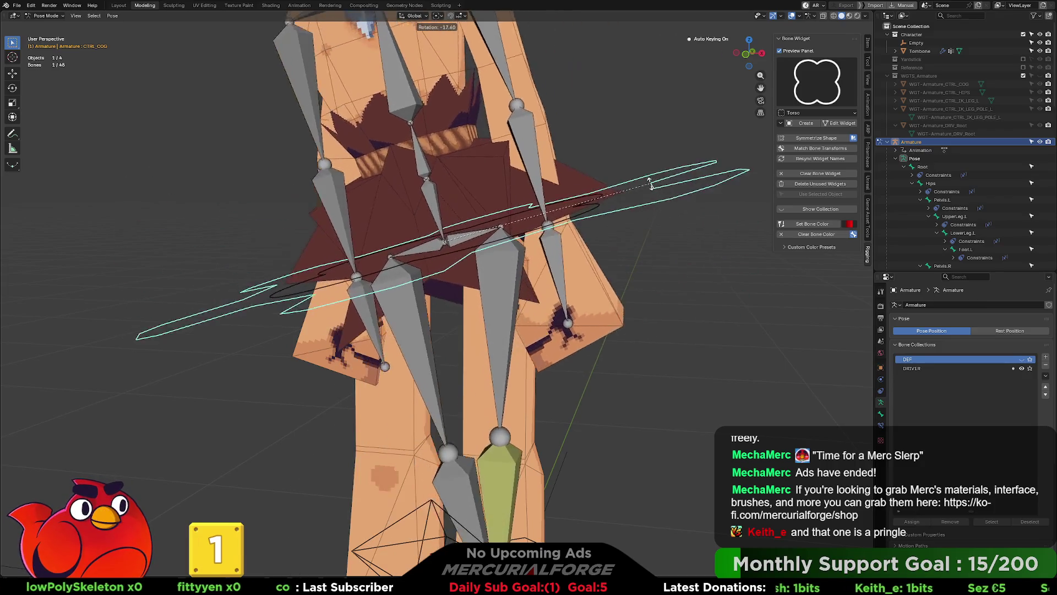
{"action": "right_click", "coordinate": [653, 249]}
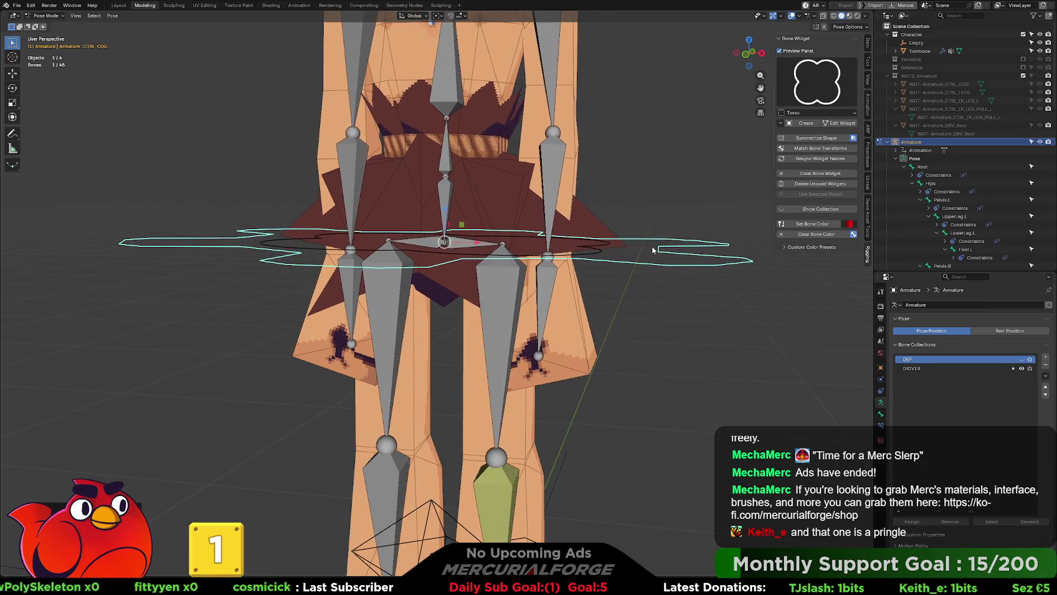
{"action": "key", "text": "r"}
{"action": "left_click", "coordinate": [671, 322]}
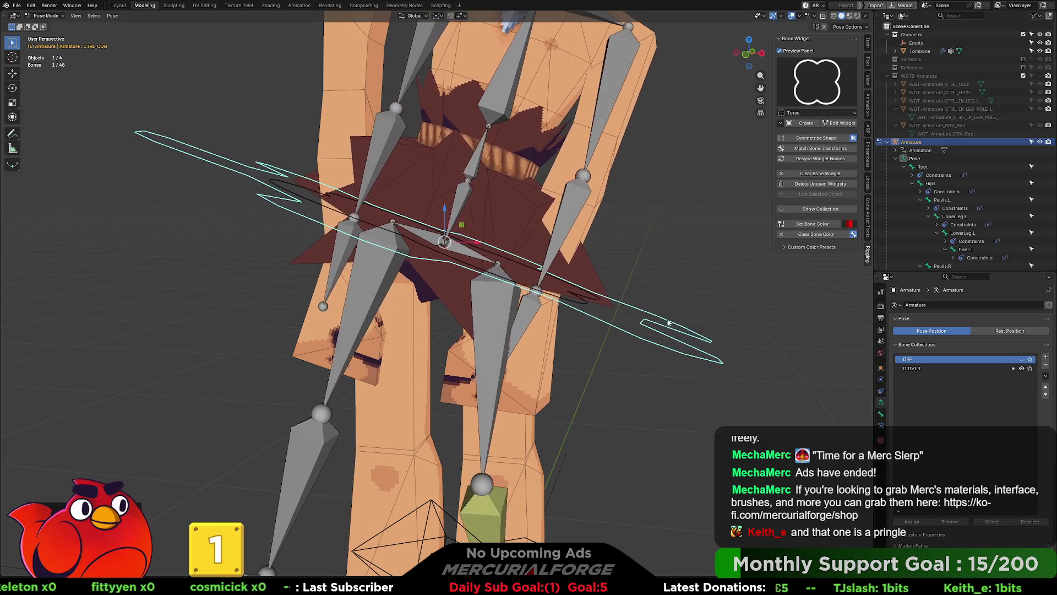
Undo the tilt so the rig stands level, then settle on the Right Orthographic view.
{"action": "left_click", "coordinate": [588, 304]}
{"action": "key", "text": "r"}
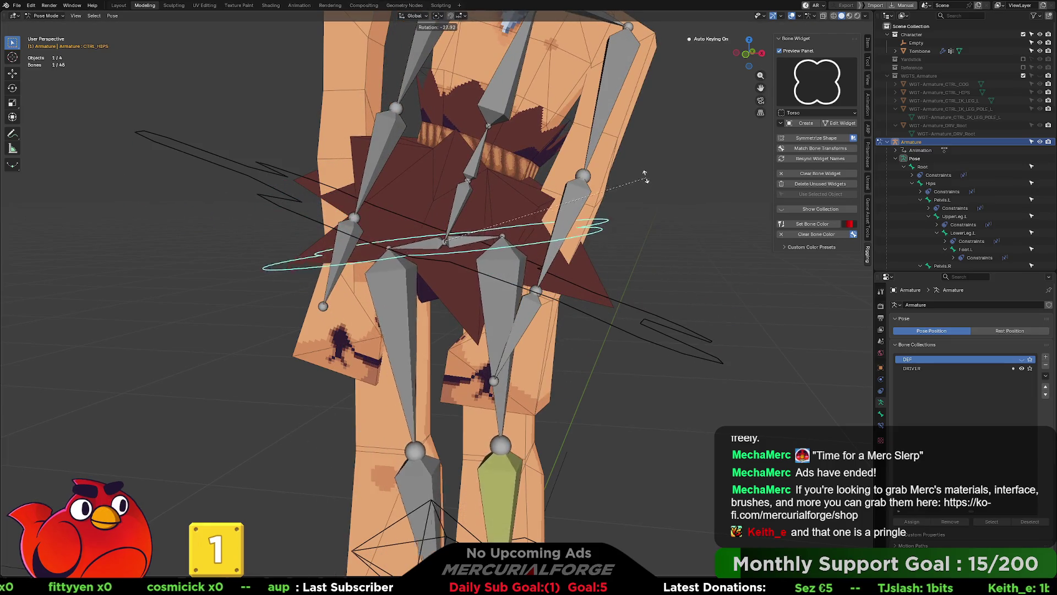
{"action": "right_click", "coordinate": [642, 180]}
{"action": "key", "text": "ctrl+z"}
{"action": "key", "text": "ctrl+z"}
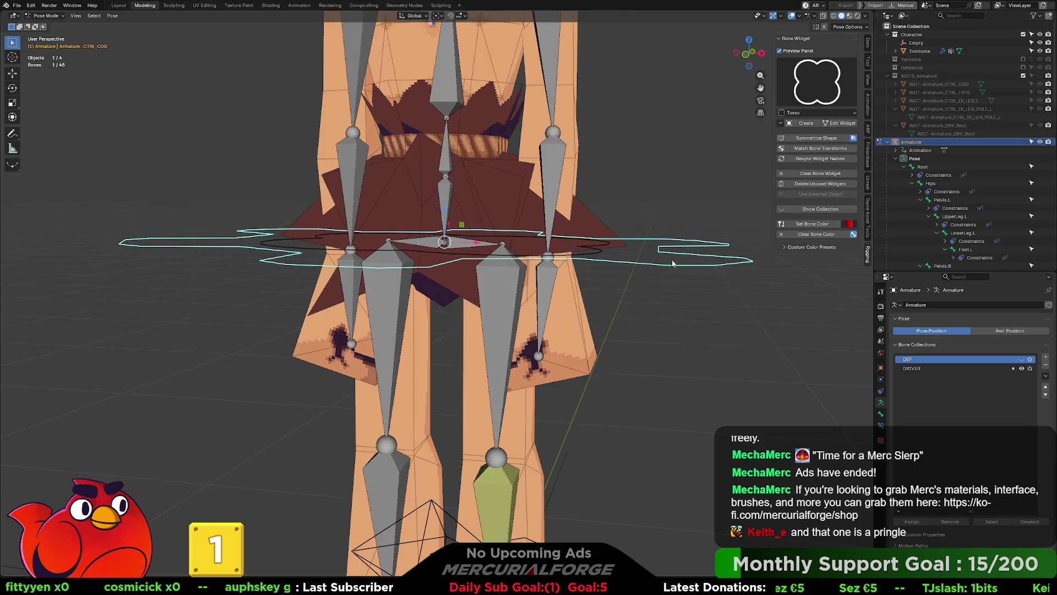
{"action": "key", "text": "KP_3"}
{"action": "key", "text": "KP_1"}
{"action": "key", "text": "KP_3"}
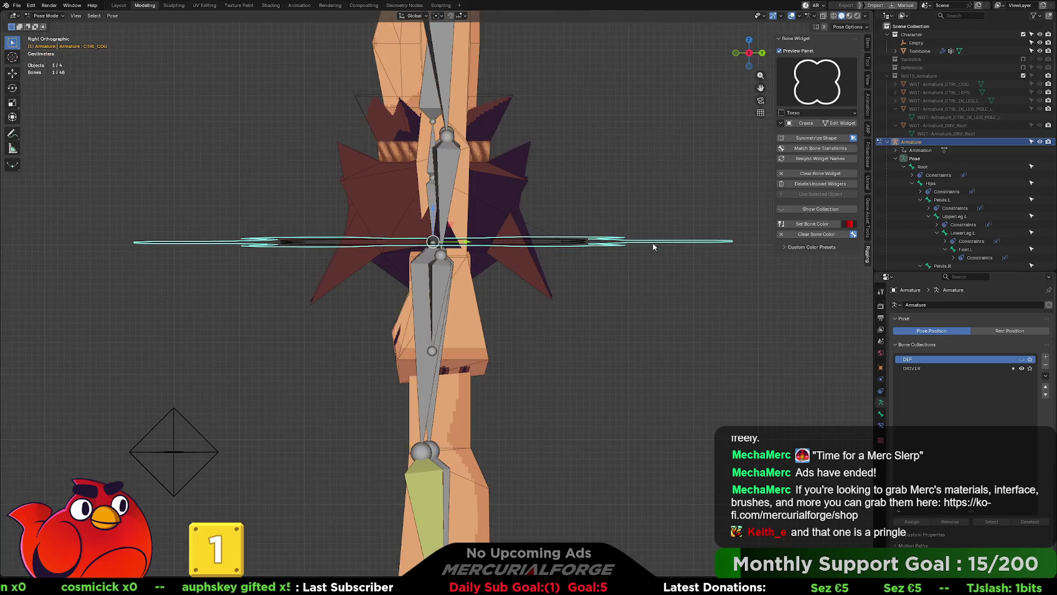
Test-rotate CTRL_HIPS and CTRL_COG, clearing each rotation back to rest.
{"action": "middle_click_drag", "start_coordinate": [610, 242], "coordinate": [572, 255]}
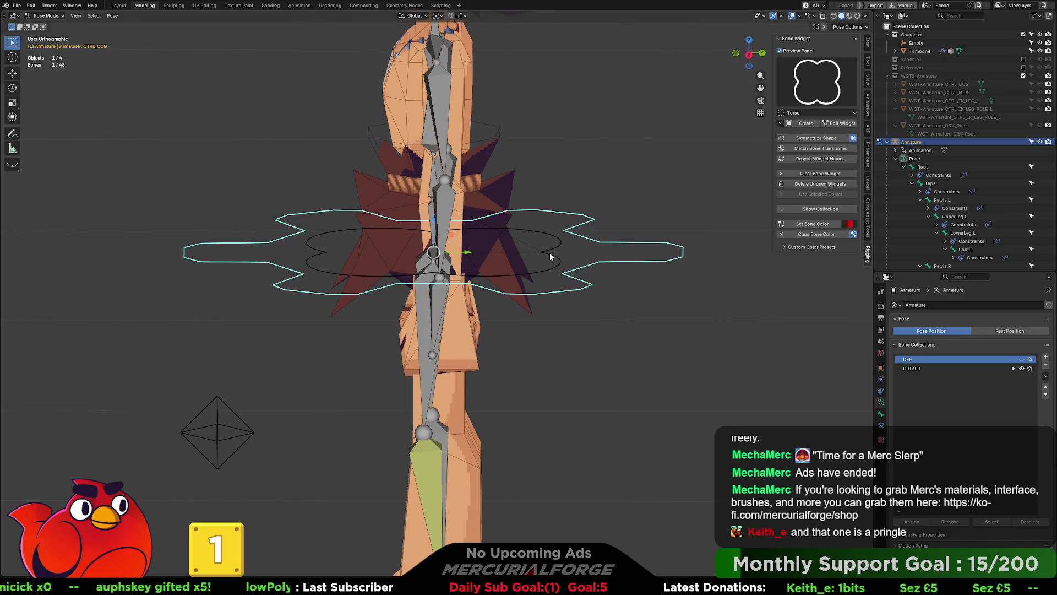
{"action": "left_click", "coordinate": [550, 256]}
{"action": "key", "text": "r"}
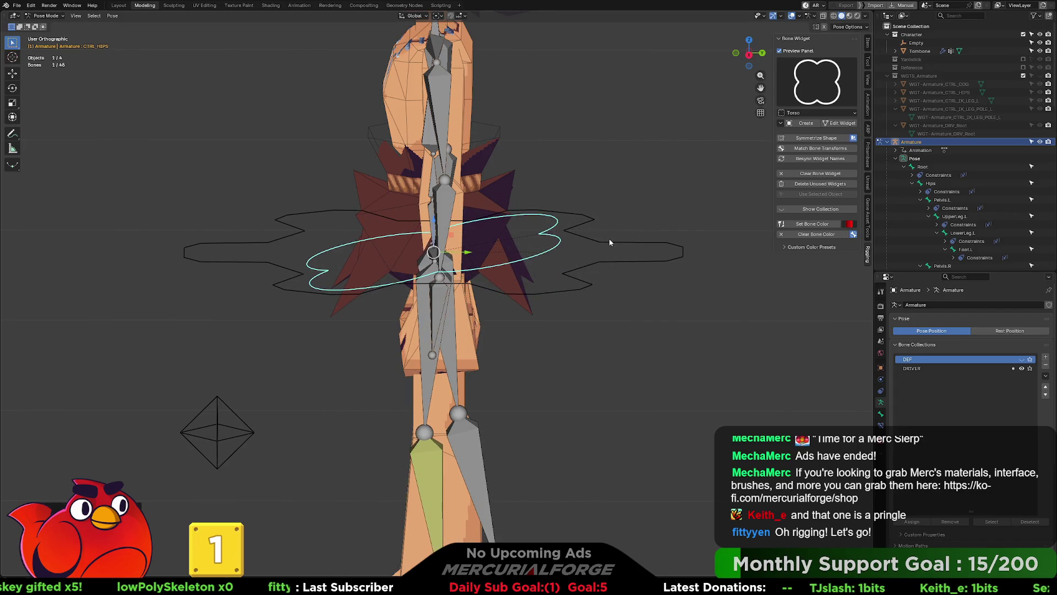
{"action": "key", "text": "alt+r"}
{"action": "middle_click_drag", "start_coordinate": [599, 238], "coordinate": [600, 245]}
{"action": "left_click", "coordinate": [600, 252]}
{"action": "key", "text": "r"}
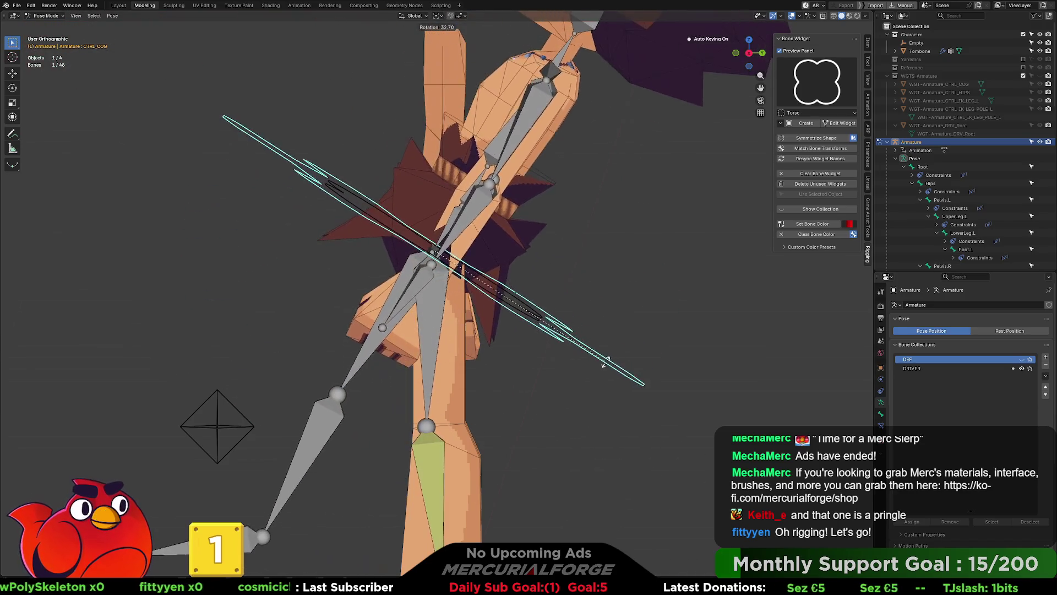
{"action": "key", "text": "Escape"}
Test-move CTRL_COG and CTRL_HIPS, then undo the hips move.
{"action": "mouse_move", "coordinate": [611, 259]}
{"action": "middle_mouse_down"}
{"action": "mouse_move", "coordinate": [584, 220]}
{"action": "mouse_move", "coordinate": [596, 243]}
{"action": "mouse_move", "coordinate": [631, 239]}
{"action": "mouse_move", "coordinate": [639, 220]}
{"action": "middle_mouse_up"}
{"action": "key", "text": "g"}
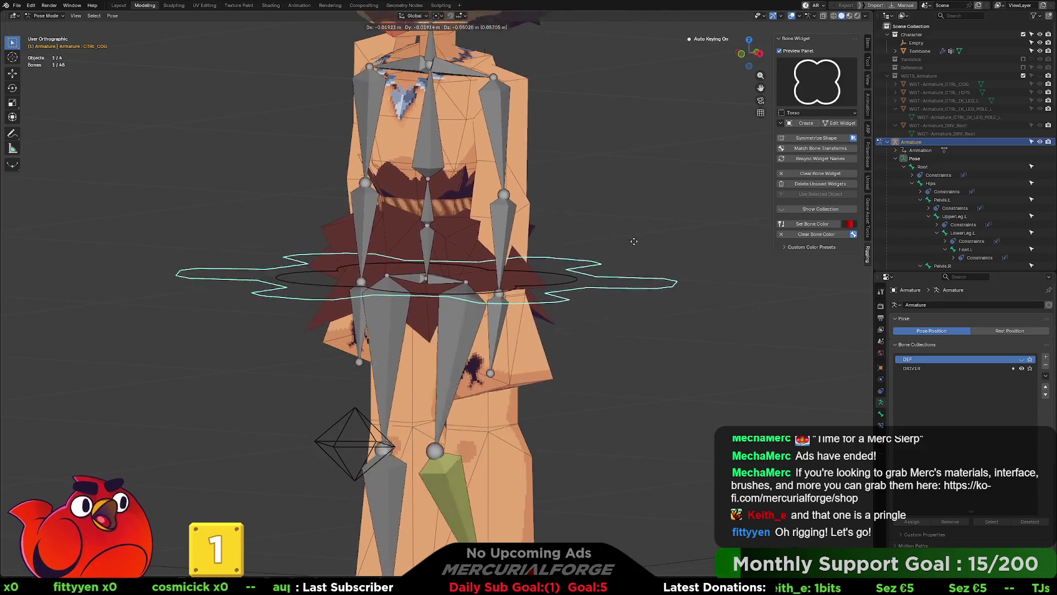
{"action": "left_click", "coordinate": [572, 273]}
{"action": "left_click", "coordinate": [571, 258]}
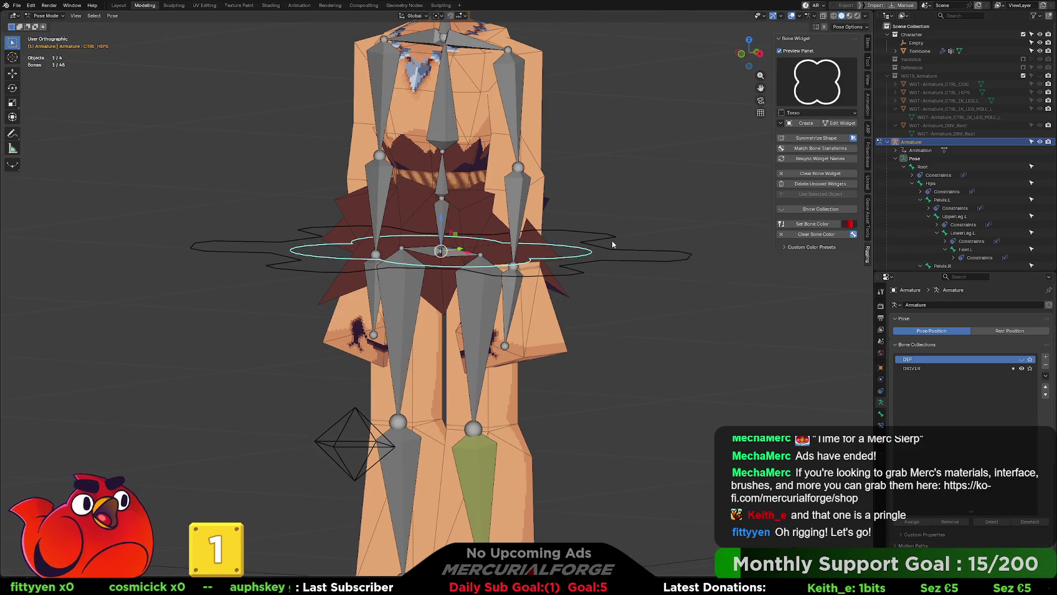
{"action": "key", "text": "g"}
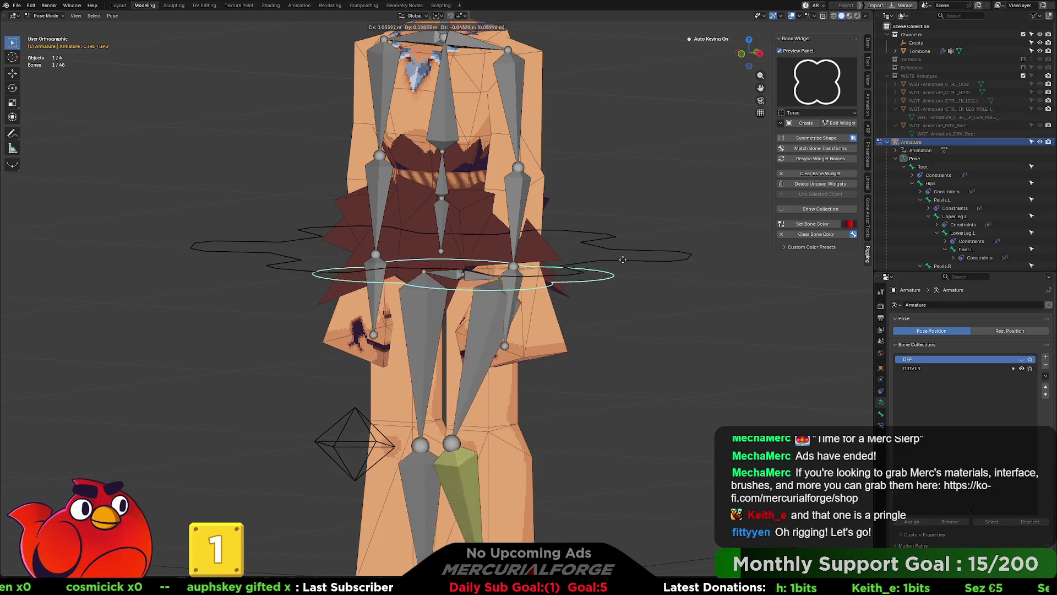
{"action": "left_click", "coordinate": [632, 320]}
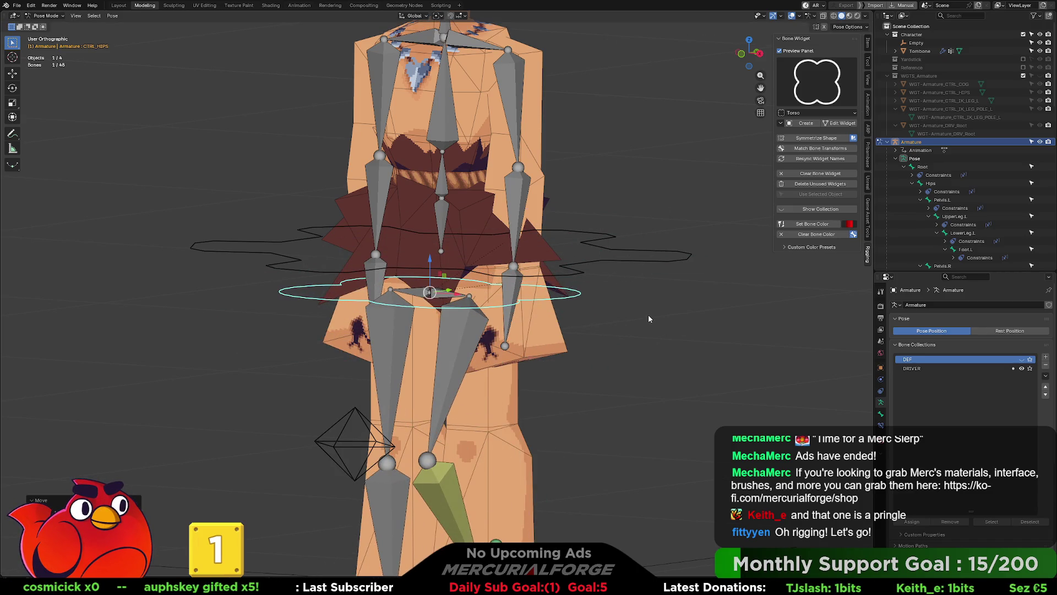
{"action": "key", "text": "ctrl+z"}
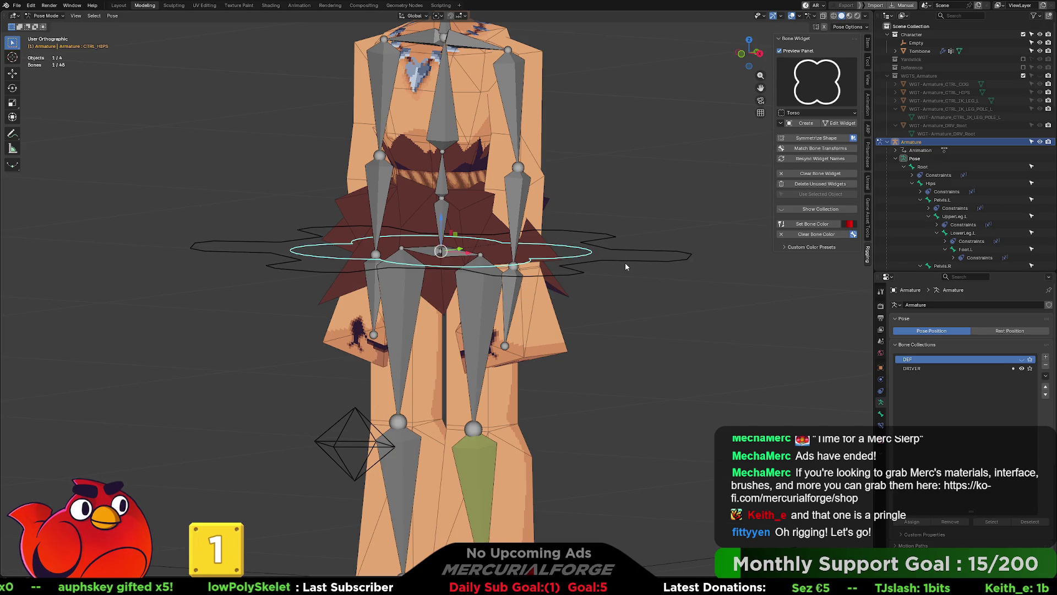
Inspect the whole character in perspective and confirm the hips control's slight sideways nudge.
{"action": "mouse_move", "coordinate": [639, 254]}
{"action": "middle_mouse_down"}
{"action": "mouse_move", "coordinate": [625, 258]}
{"action": "mouse_move", "coordinate": [647, 245]}
{"action": "mouse_move", "coordinate": [608, 256]}
{"action": "mouse_move", "coordinate": [618, 253]}
{"action": "middle_mouse_up"}
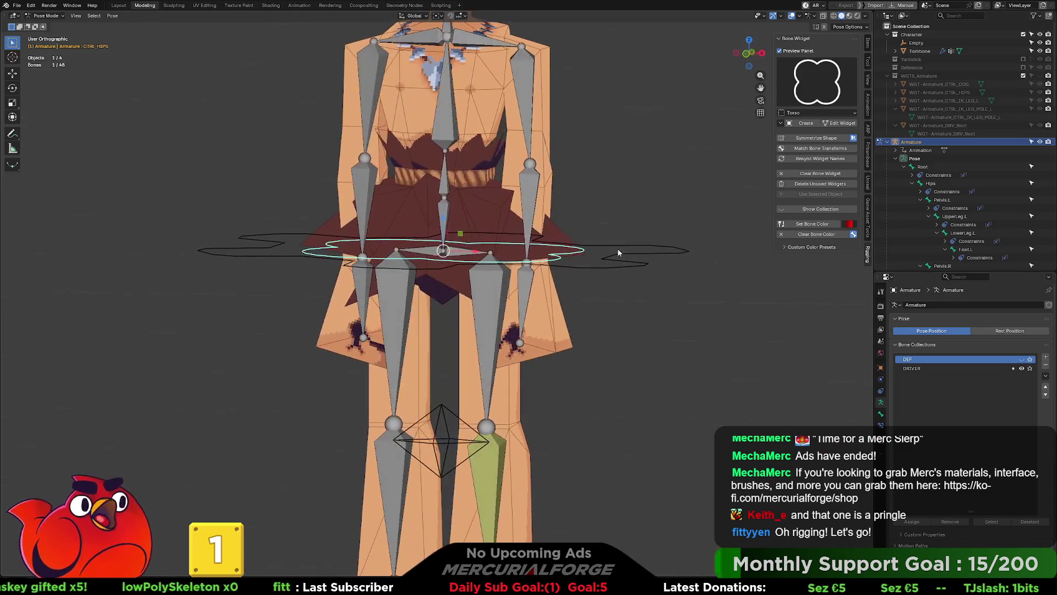
{"action": "scroll", "coordinate": [618, 252], "scroll_direction": "down", "scroll_amount": 6}
{"action": "key", "text": "KP_5"}
{"action": "mouse_move", "coordinate": [498, 278]}
{"action": "middle_mouse_down"}
{"action": "mouse_move", "coordinate": [593, 282]}
{"action": "mouse_move", "coordinate": [496, 277]}
{"action": "middle_mouse_up"}
{"action": "scroll", "coordinate": [487, 275], "scroll_direction": "up", "scroll_amount": 2}
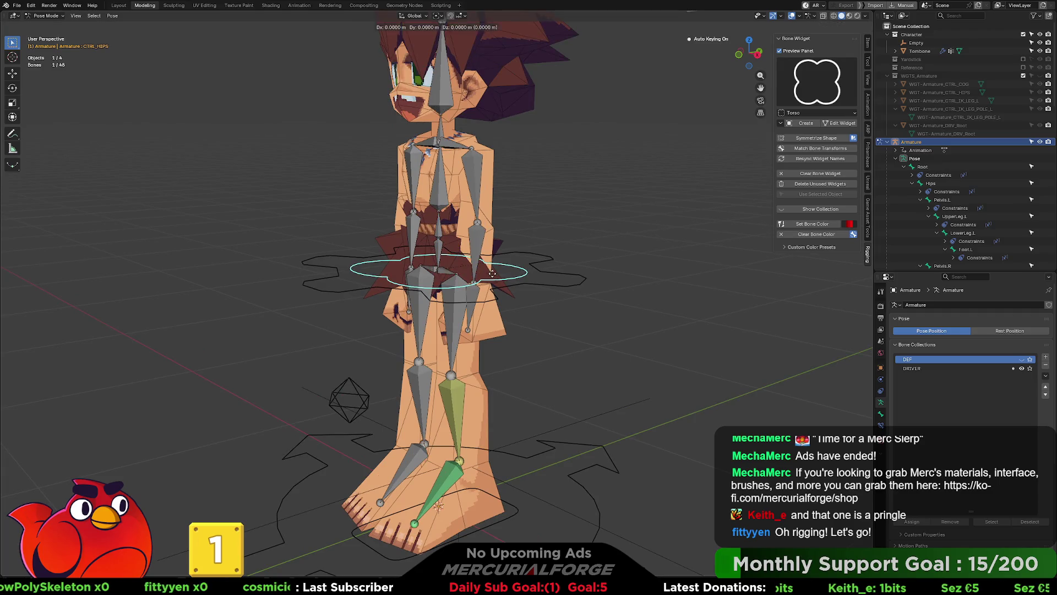
{"action": "left_click", "coordinate": [530, 283]}
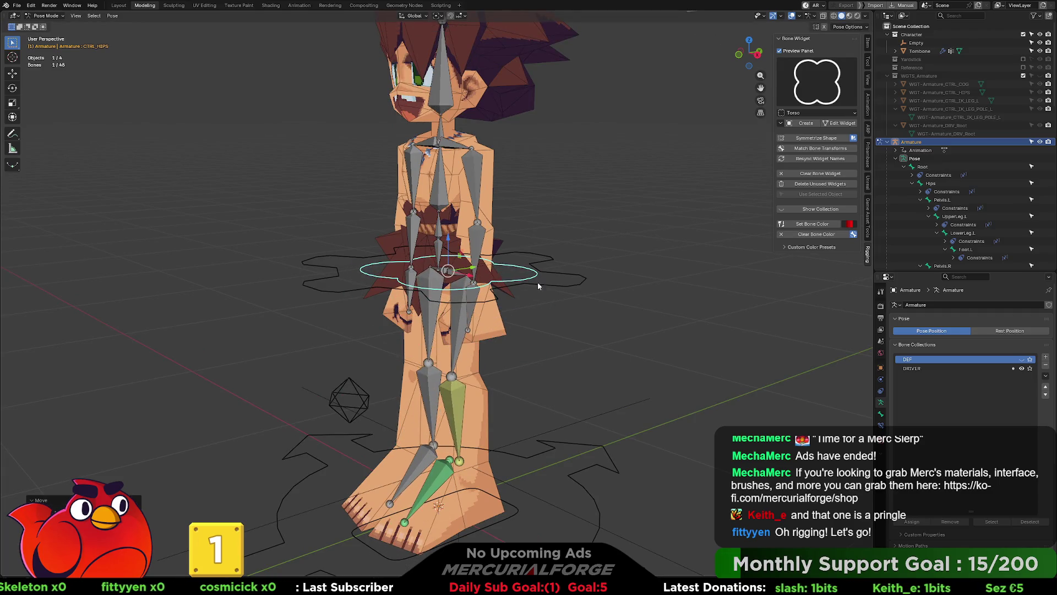
Undo the hips move, test-rotate DRV_Head and cancel, then open the Bone Widget shape grid.
{"action": "key", "text": "ctrl+z"}
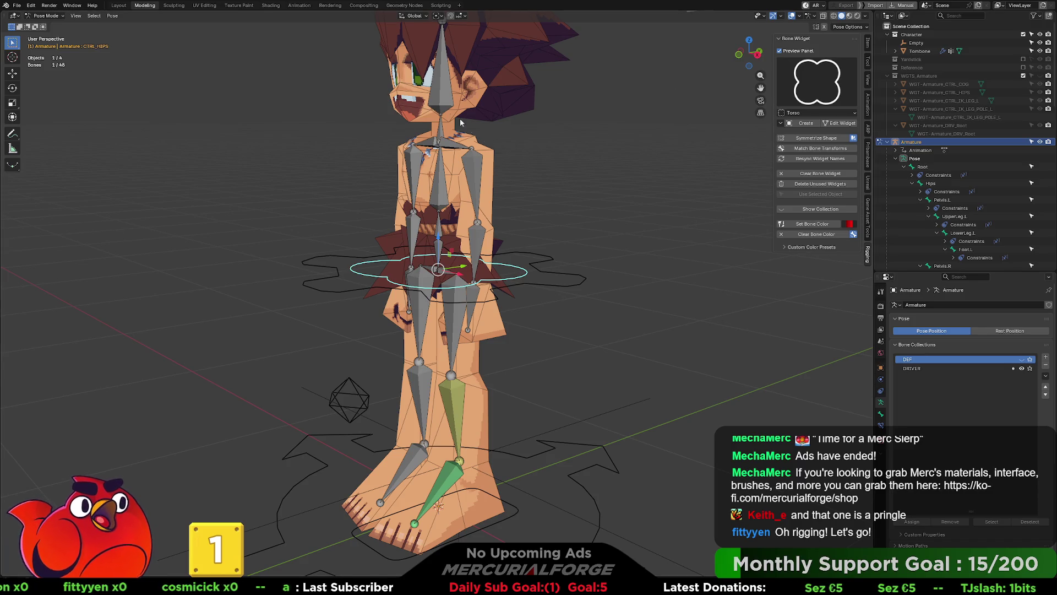
{"action": "middle_click_drag", "start_coordinate": [469, 129], "coordinate": [480, 201]}
{"action": "left_click", "coordinate": [476, 207]}
{"action": "key", "text": "r"}
{"action": "right_click", "coordinate": [573, 207]}
{"action": "left_click", "coordinate": [813, 82]}
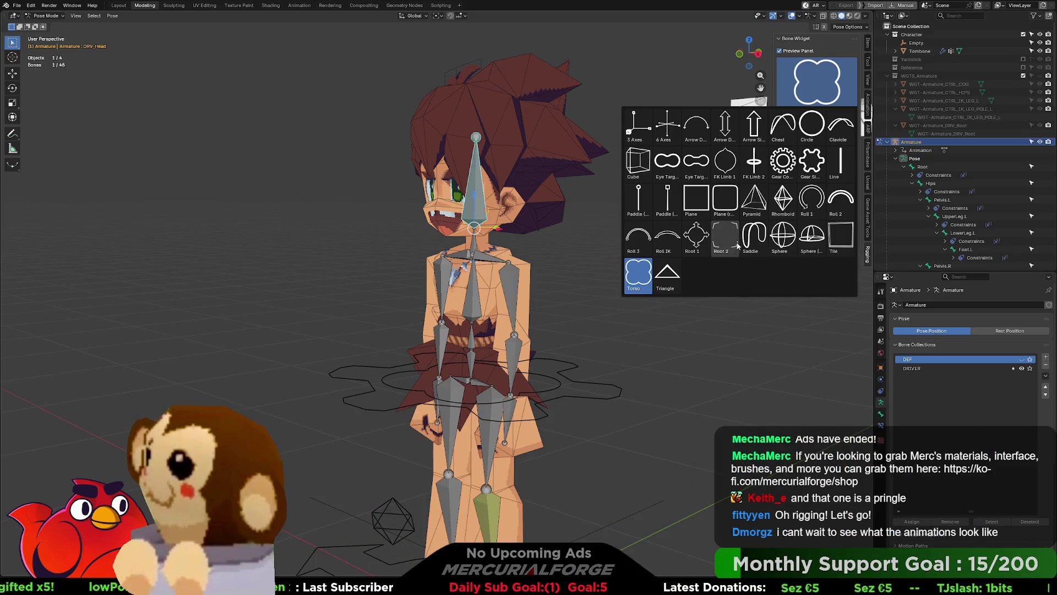
Create a Circle widget on DRV_Head, moved up and scaled into a wide ring above the hair.
{"action": "left_click", "coordinate": [813, 131]}
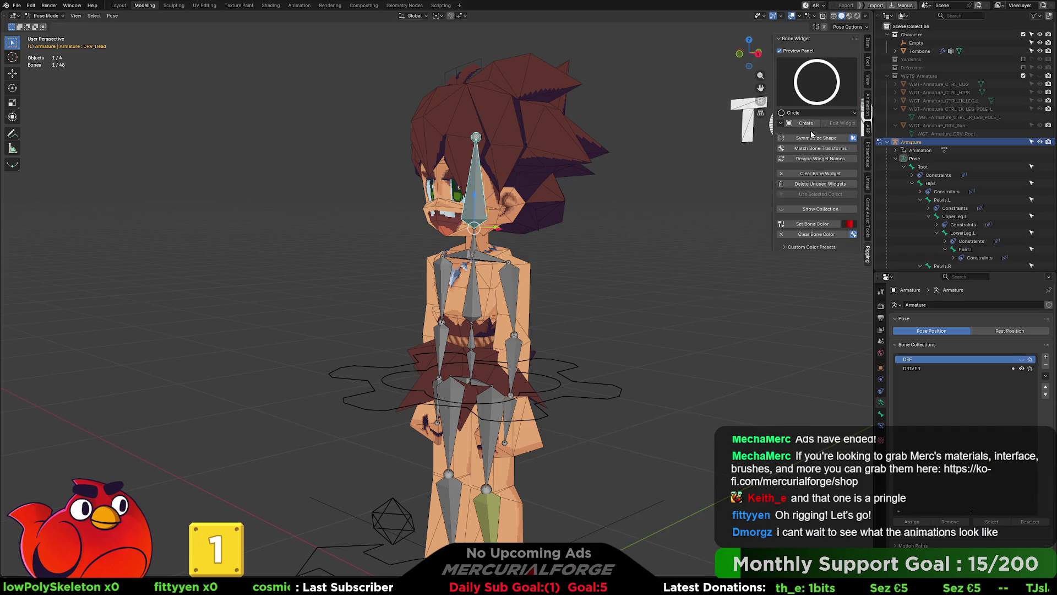
{"action": "left_click", "coordinate": [806, 124]}
{"action": "left_click", "coordinate": [837, 123]}
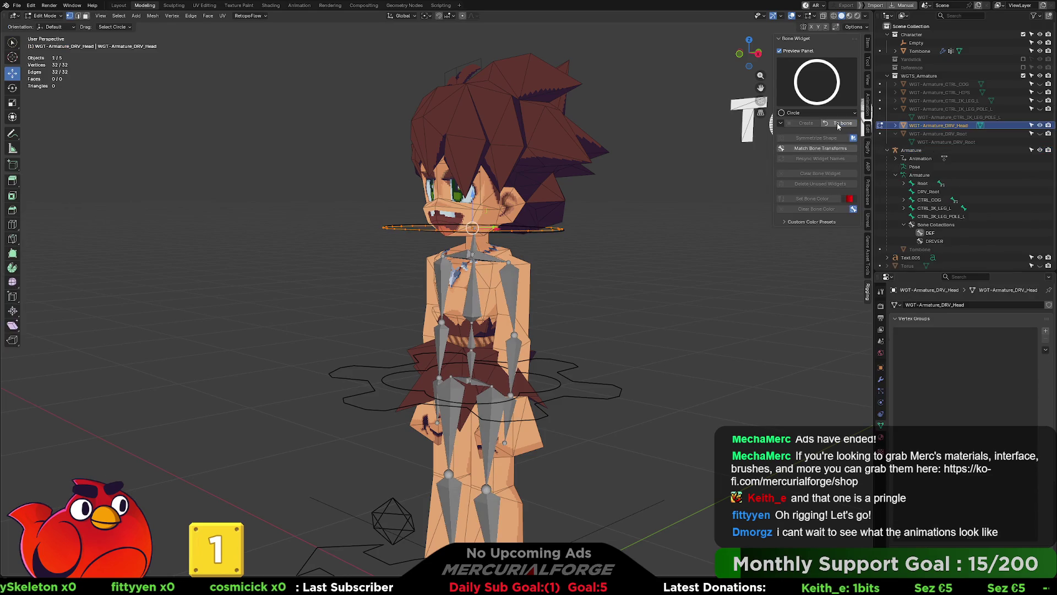
{"action": "left_click_drag", "start_coordinate": [471, 196], "coordinate": [489, 96]}
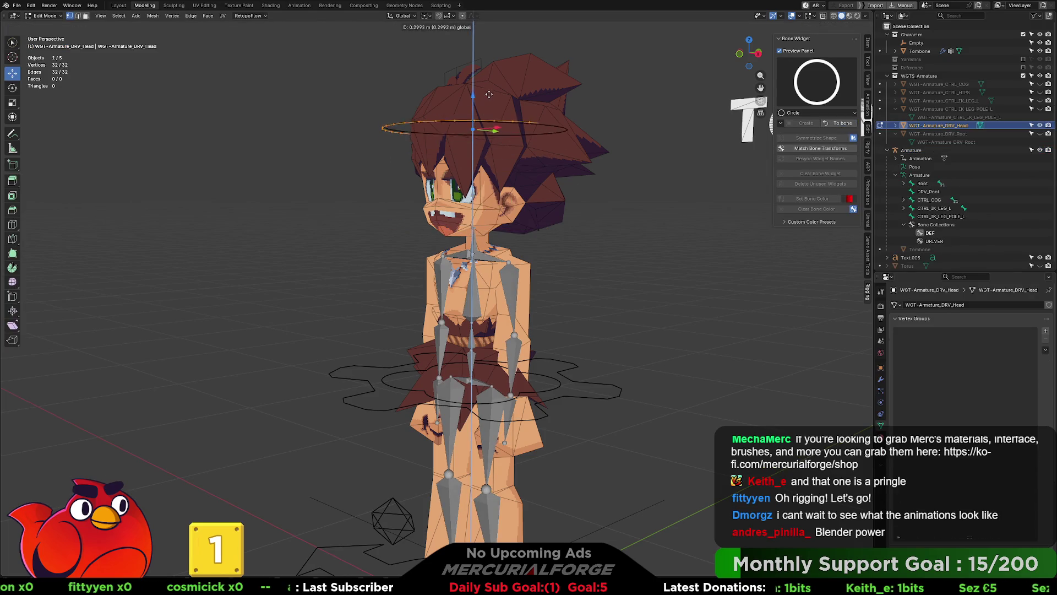
{"action": "middle_click_drag", "start_coordinate": [522, 108], "coordinate": [505, 177]}
{"action": "key", "text": "s"}
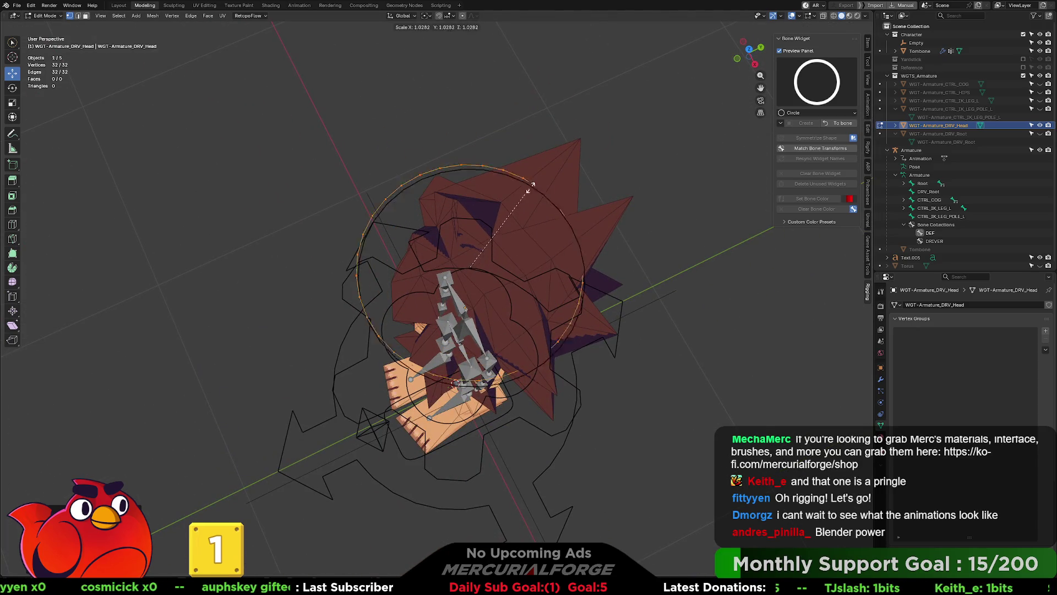
{"action": "left_click", "coordinate": [583, 126]}
{"action": "middle_click_drag", "start_coordinate": [583, 126], "coordinate": [587, 55]}
{"action": "left_click", "coordinate": [840, 123]}
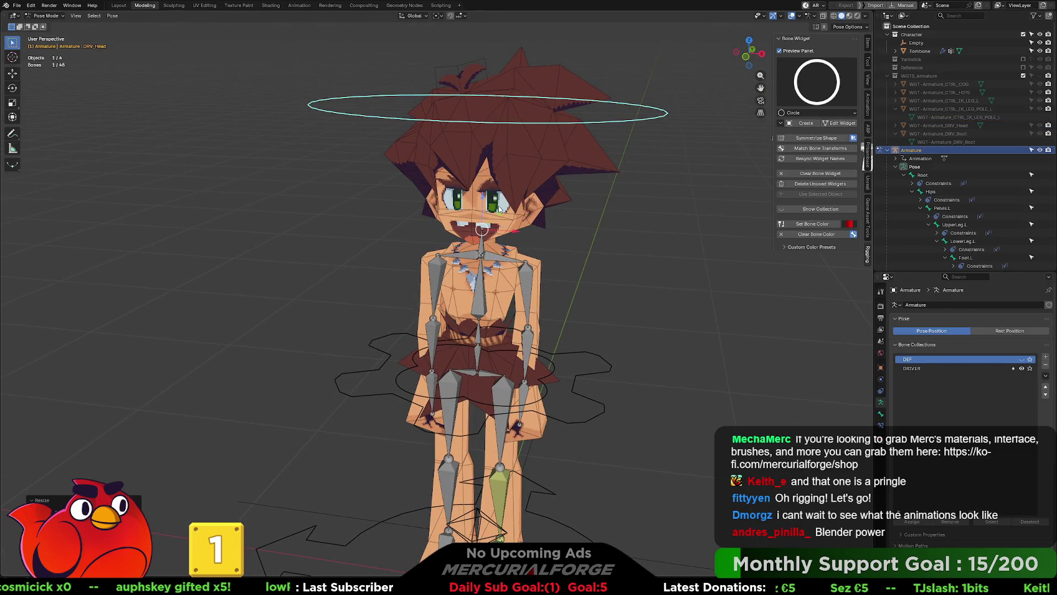
Rotate the DRV_Head bone to test its new circle control.
{"action": "scroll", "coordinate": [500, 209], "scroll_direction": "down", "scroll_amount": 4}
{"action": "mouse_move", "coordinate": [510, 254]}
{"action": "middle_mouse_down"}
{"action": "mouse_move", "coordinate": [531, 239]}
{"action": "mouse_move", "coordinate": [319, 234]}
{"action": "mouse_move", "coordinate": [561, 236]}
{"action": "middle_mouse_up"}
{"action": "left_click", "coordinate": [523, 248]}
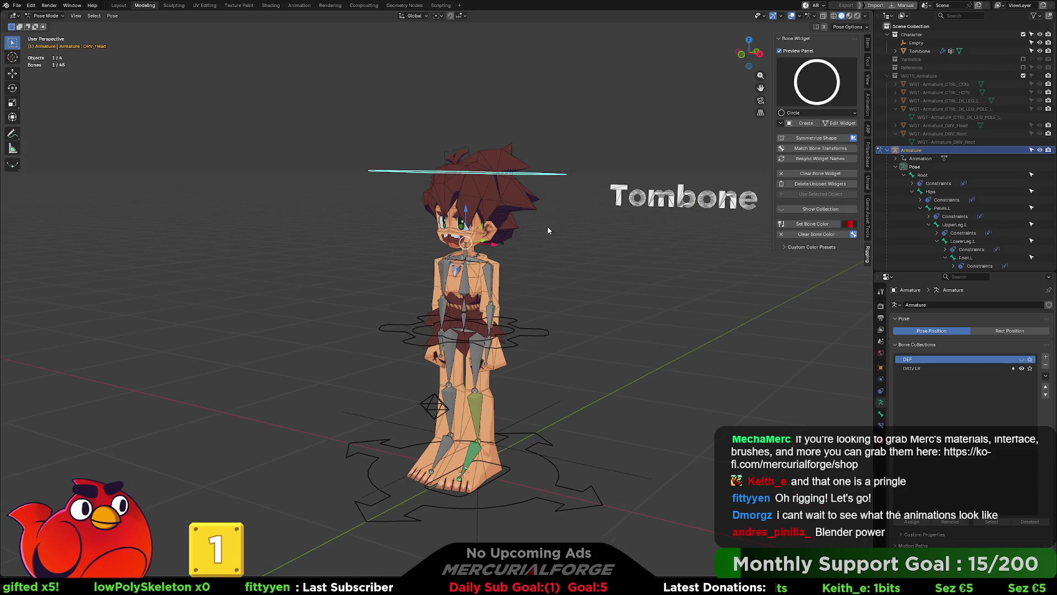
{"action": "scroll", "coordinate": [547, 228], "scroll_direction": "up", "scroll_amount": 3}
{"action": "key", "text": "r"}
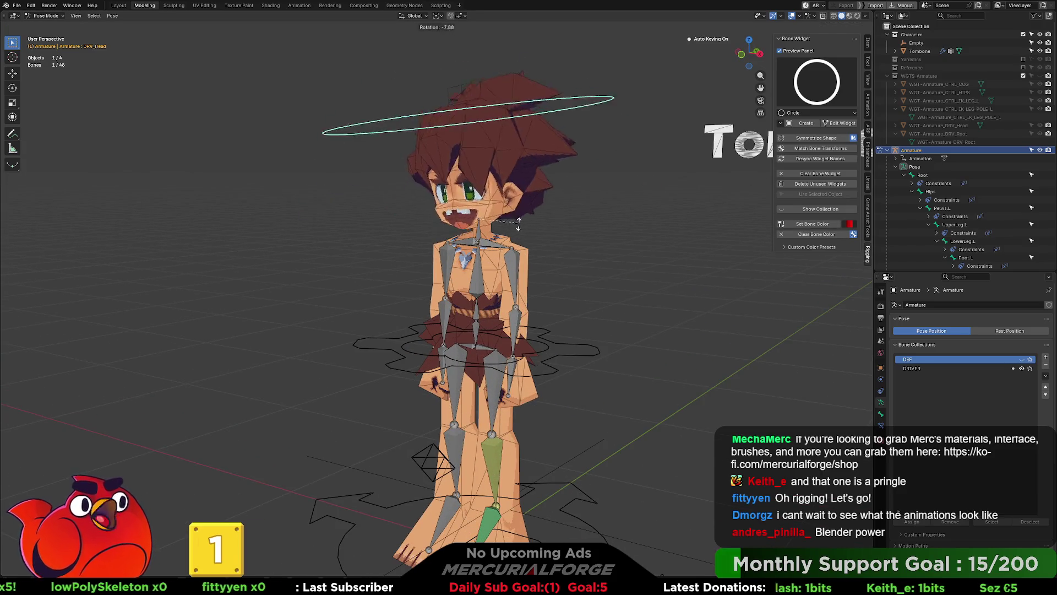
{"action": "left_click", "coordinate": [529, 217]}
{"action": "mouse_move", "coordinate": [529, 217]}
{"action": "middle_mouse_down"}
{"action": "mouse_move", "coordinate": [479, 215]}
{"action": "mouse_move", "coordinate": [495, 260]}
{"action": "mouse_move", "coordinate": [586, 265]}
{"action": "mouse_move", "coordinate": [442, 240]}
{"action": "mouse_move", "coordinate": [457, 245]}
{"action": "mouse_move", "coordinate": [433, 266]}
{"action": "mouse_move", "coordinate": [455, 247]}
{"action": "middle_mouse_up"}
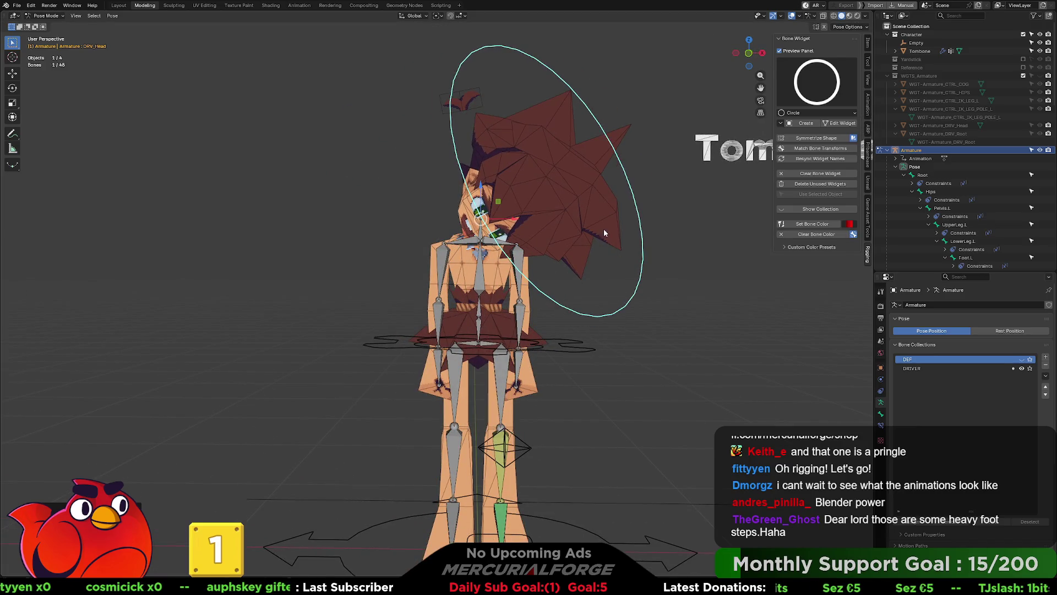
Trackball-rotate the head freely, clear its rotation back upright, and cancel a further trial.
{"action": "key", "text": "r"}
{"action": "key", "text": "r"}
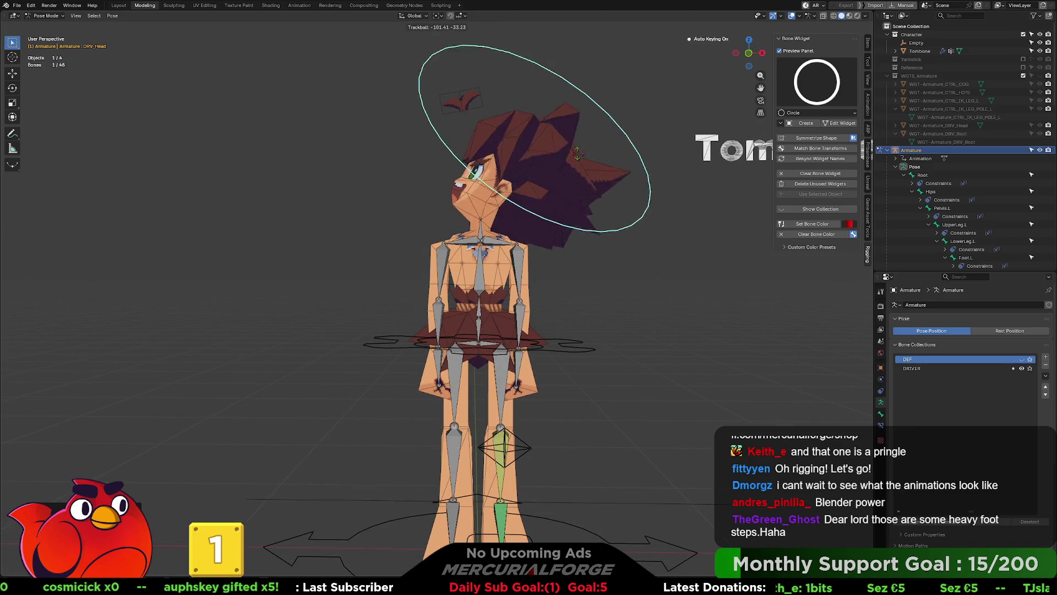
{"action": "right_click", "coordinate": [553, 220]}
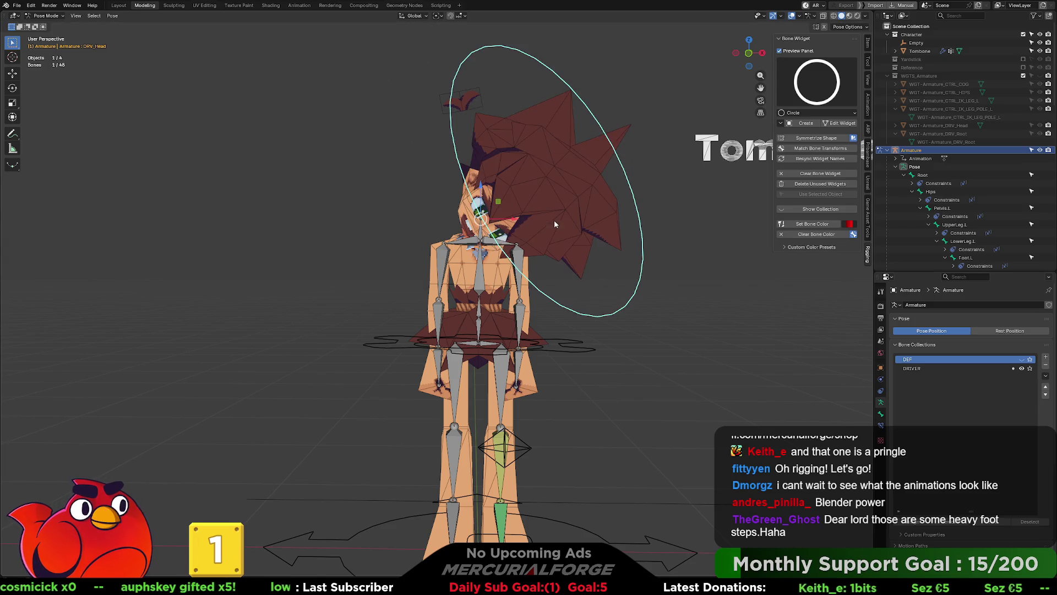
{"action": "key", "text": "alt+r"}
{"action": "middle_click_drag", "start_coordinate": [598, 207], "coordinate": [589, 214]}
{"action": "key", "text": "alt+r"}
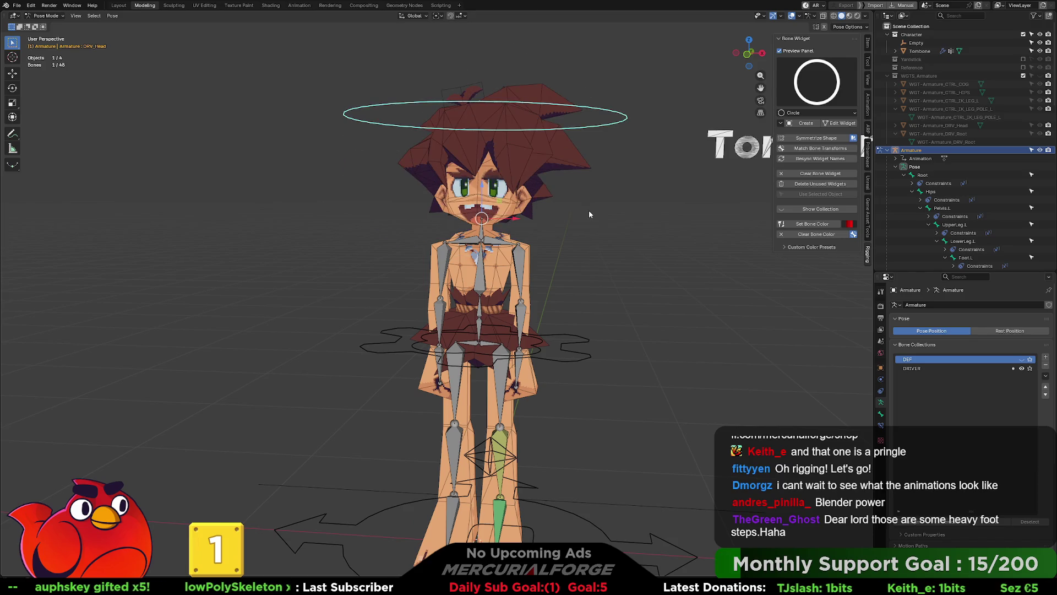
{"action": "key", "text": "r"}
{"action": "key", "text": "r"}
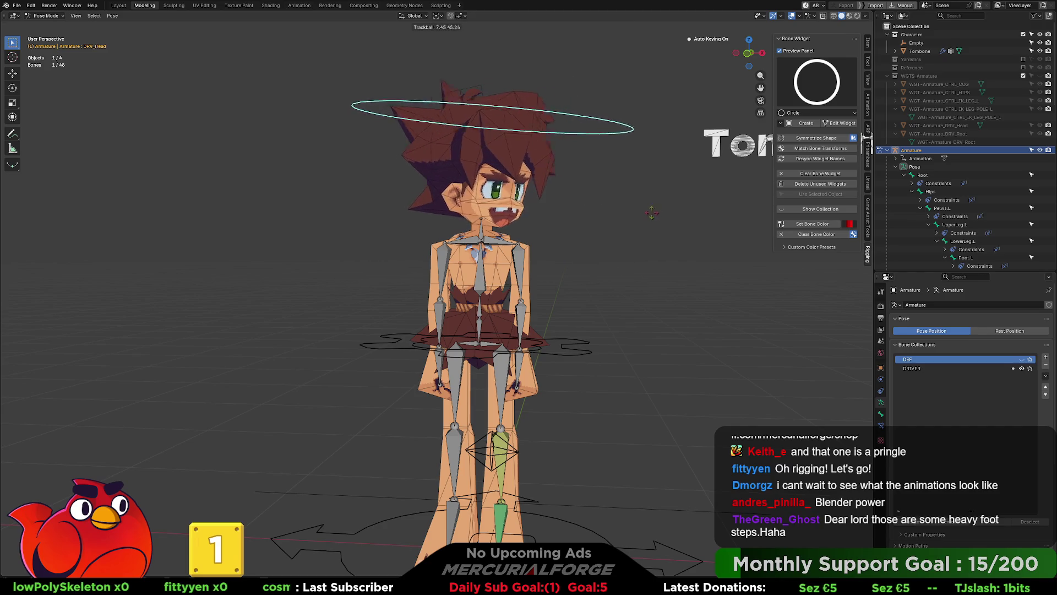
{"action": "key", "text": "Escape"}
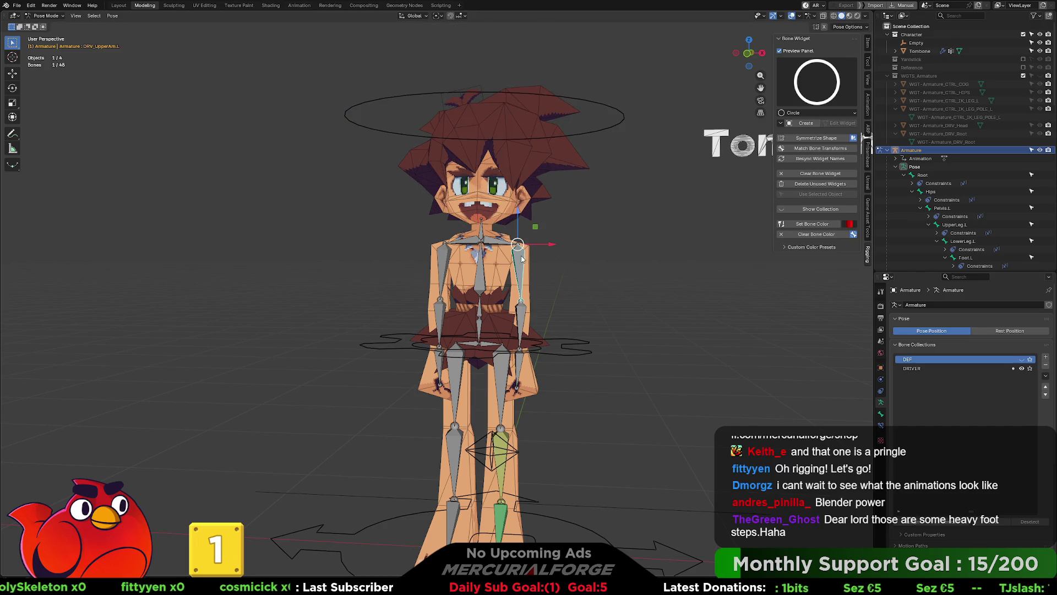
Test-rotate the left upper arm and cancel the rotation.
{"action": "key", "text": "r"}
{"action": "key", "text": "Escape"}
{"action": "scroll", "coordinate": [580, 253], "scroll_direction": "up", "scroll_amount": 4}
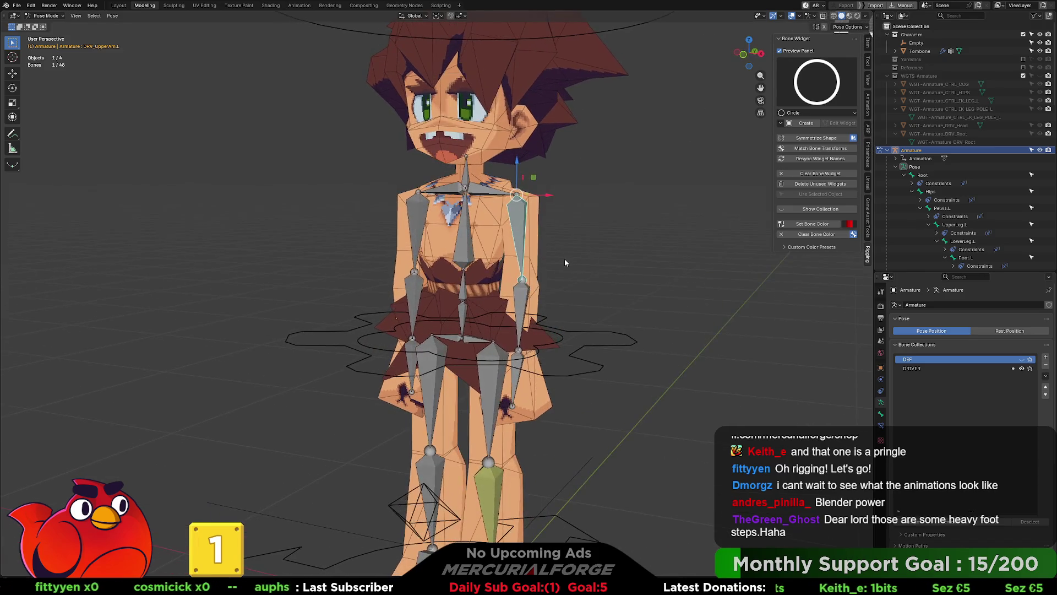
Select the left lower leg, then the CTRL_IK_LEG_L foot control, viewing the leg from the side.
{"action": "mouse_move", "coordinate": [536, 262]}
{"action": "middle_mouse_down"}
{"action": "mouse_move", "coordinate": [480, 247]}
{"action": "mouse_move", "coordinate": [583, 255]}
{"action": "mouse_move", "coordinate": [592, 240]}
{"action": "mouse_move", "coordinate": [587, 304]}
{"action": "middle_mouse_up"}
{"action": "middle_click_drag", "start_coordinate": [570, 210], "coordinate": [535, 351]}
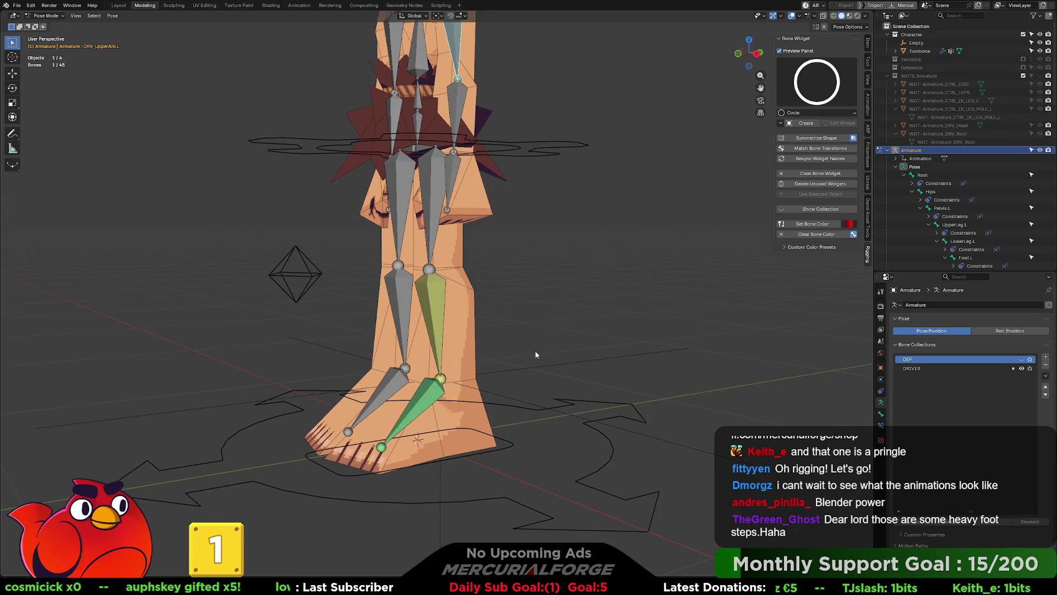
{"action": "left_click", "coordinate": [438, 307]}
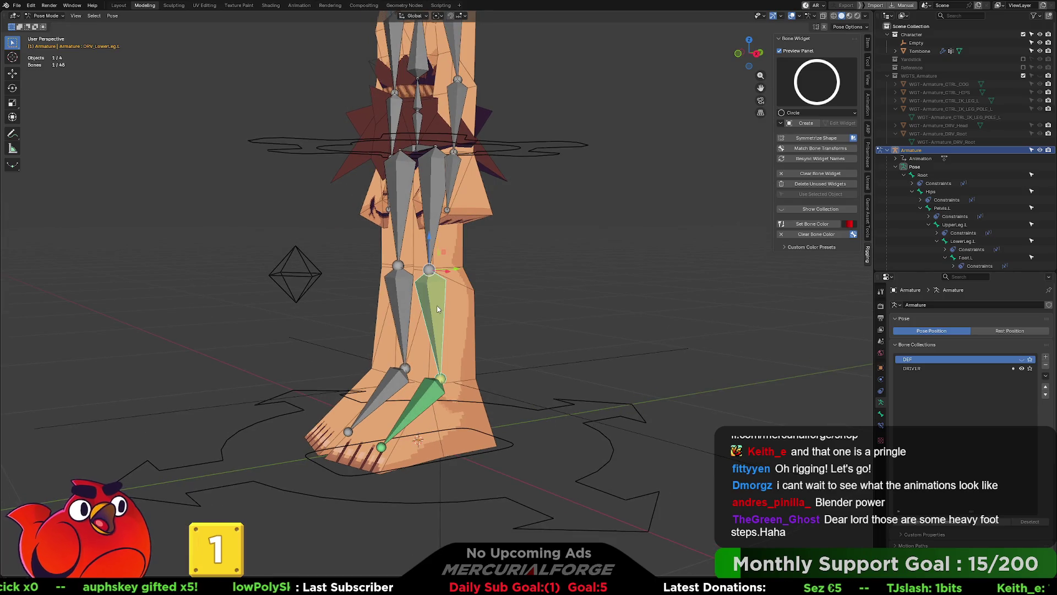
{"action": "mouse_move", "coordinate": [436, 312]}
{"action": "middle_mouse_down"}
{"action": "mouse_move", "coordinate": [424, 328]}
{"action": "mouse_move", "coordinate": [454, 385]}
{"action": "middle_mouse_up"}
{"action": "left_click", "coordinate": [507, 445]}
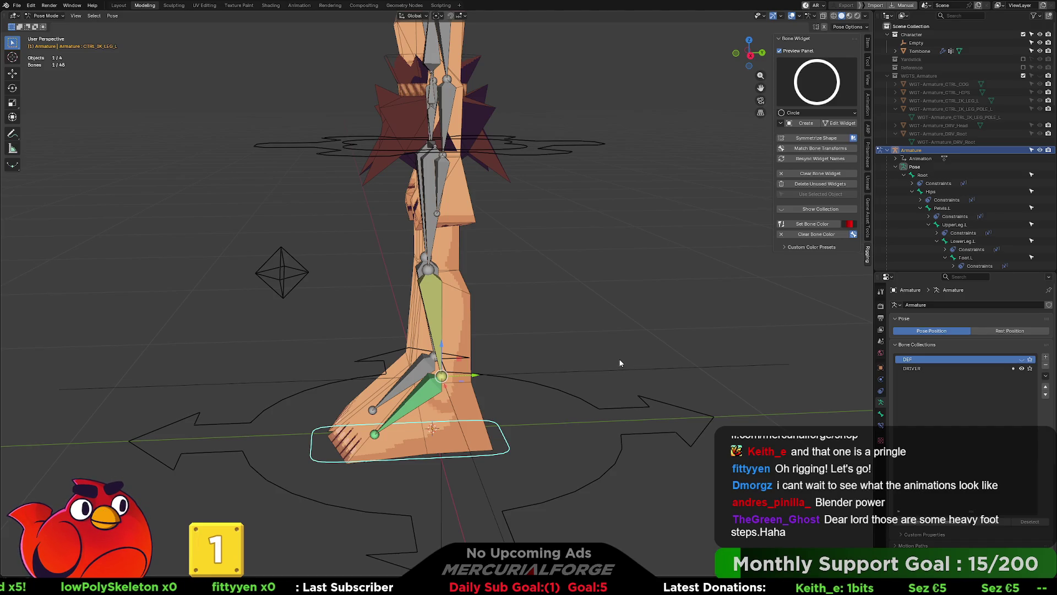
{"action": "mouse_move", "coordinate": [619, 358]}
{"action": "middle_mouse_down"}
{"action": "mouse_move", "coordinate": [553, 277]}
{"action": "mouse_move", "coordinate": [586, 277]}
{"action": "mouse_move", "coordinate": [610, 309]}
{"action": "middle_mouse_up"}
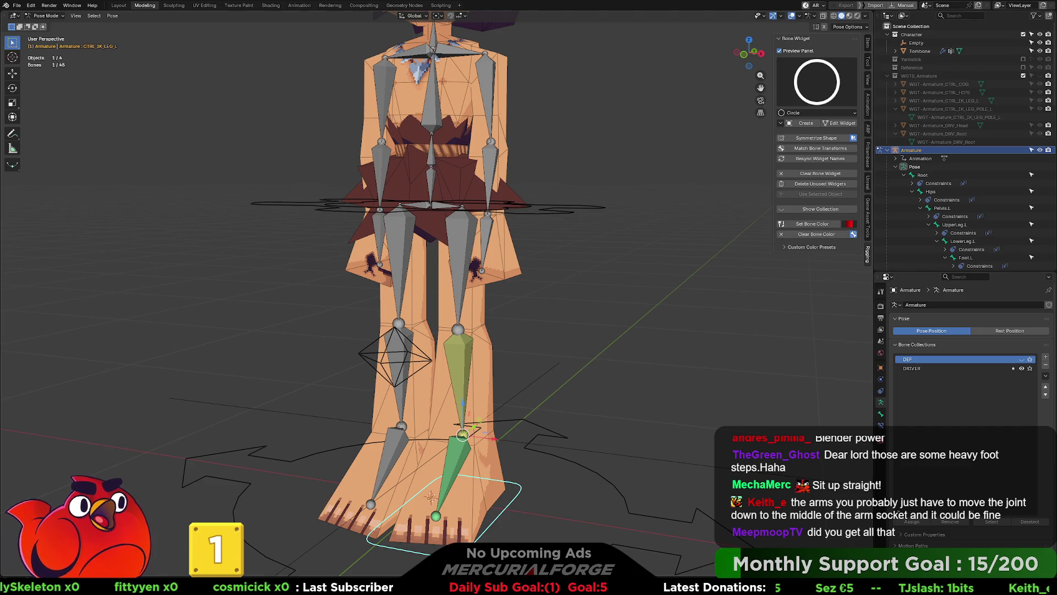
{"action": "key", "text": "g"}
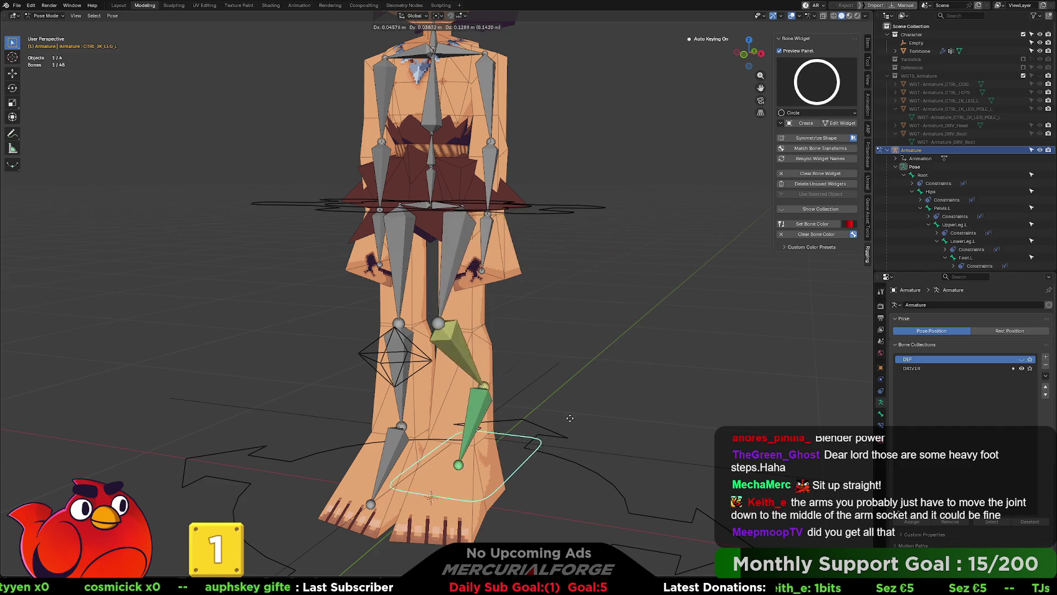
{"action": "right_click", "coordinate": [614, 407]}
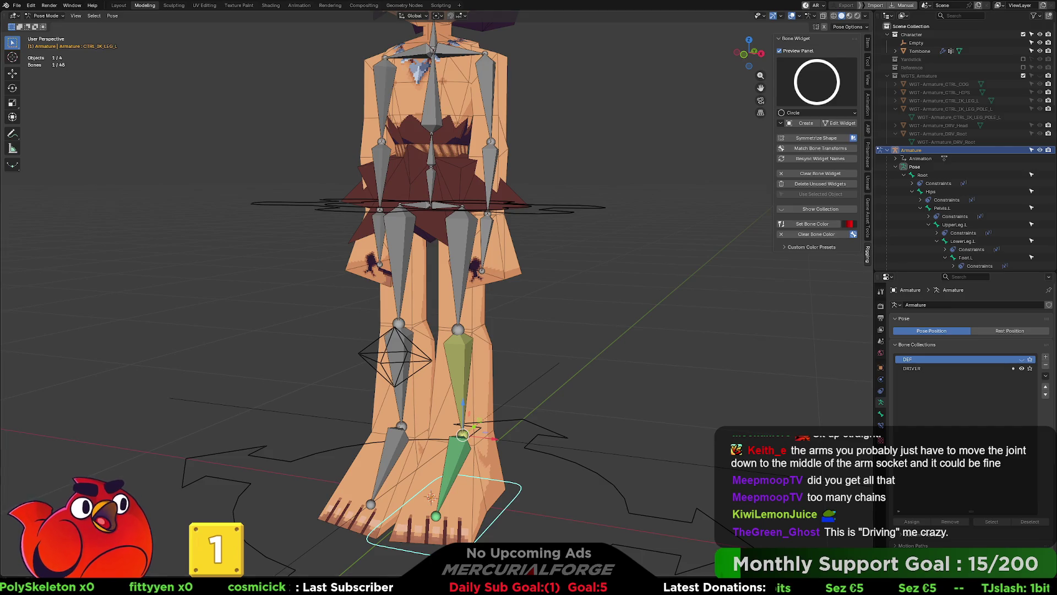
{"action": "left_click", "coordinate": [493, 176]}
Select DRV_Spine02 and switch the armature to Object Mode.
{"action": "left_click", "coordinate": [433, 100]}
{"action": "key", "text": "ctrl+Tab"}
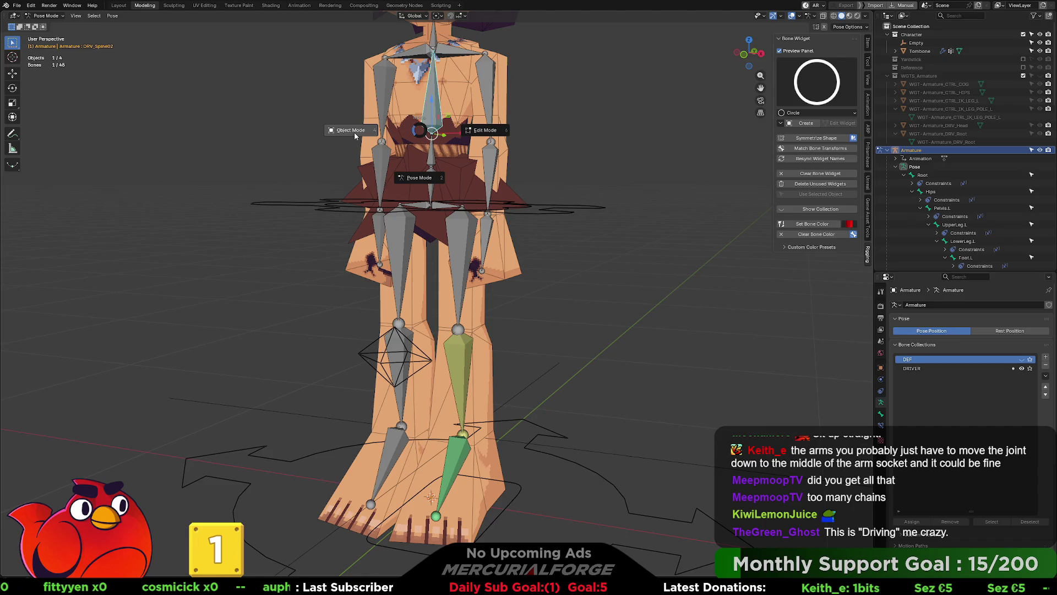
{"action": "left_click", "coordinate": [354, 132]}
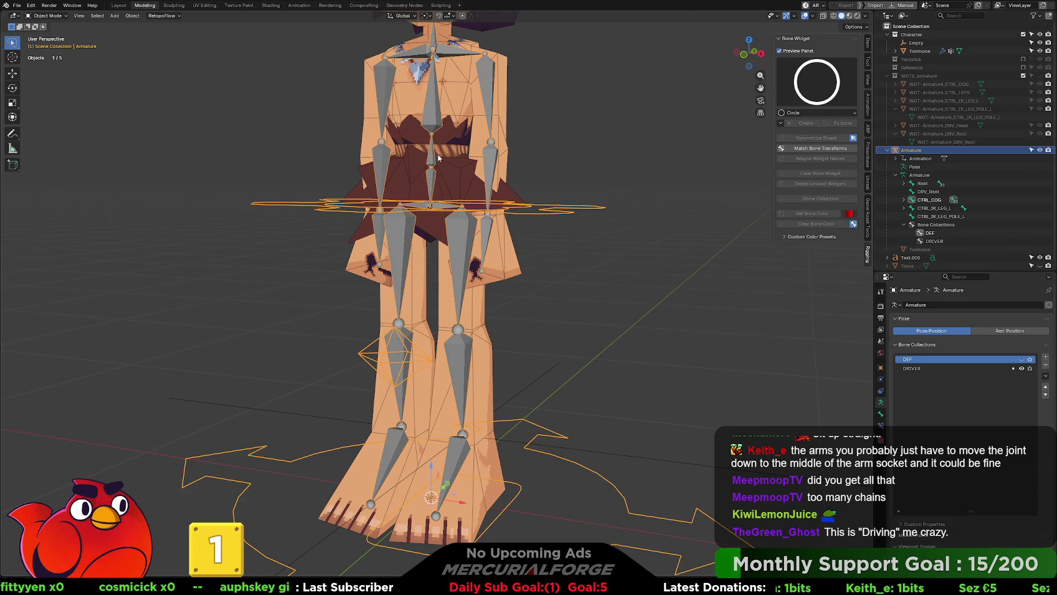
Show the DEF bone collection, hide the DRIVER collection, and reselect the armature.
{"action": "left_click", "coordinate": [1021, 368]}
{"action": "left_click", "coordinate": [1022, 359]}
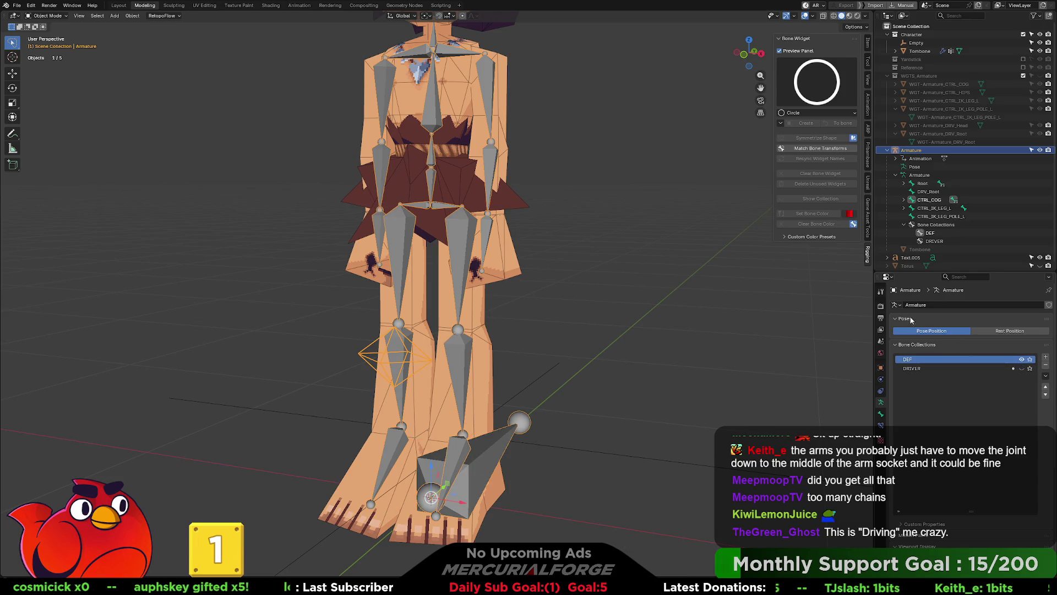
{"action": "left_click", "coordinate": [633, 221]}
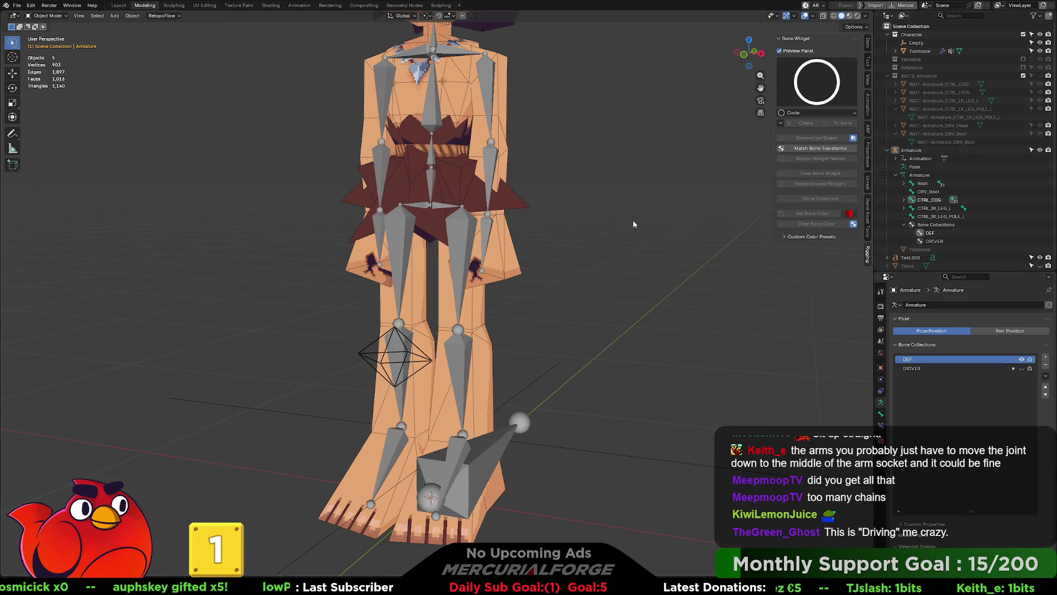
{"action": "left_click", "coordinate": [509, 439]}
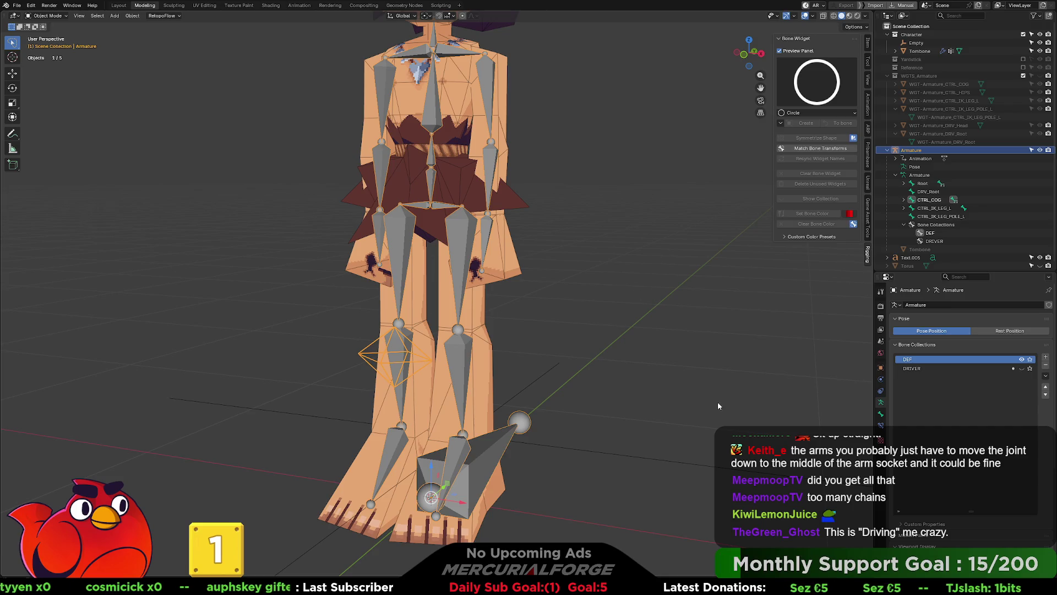
{"action": "left_click", "coordinate": [869, 219]}
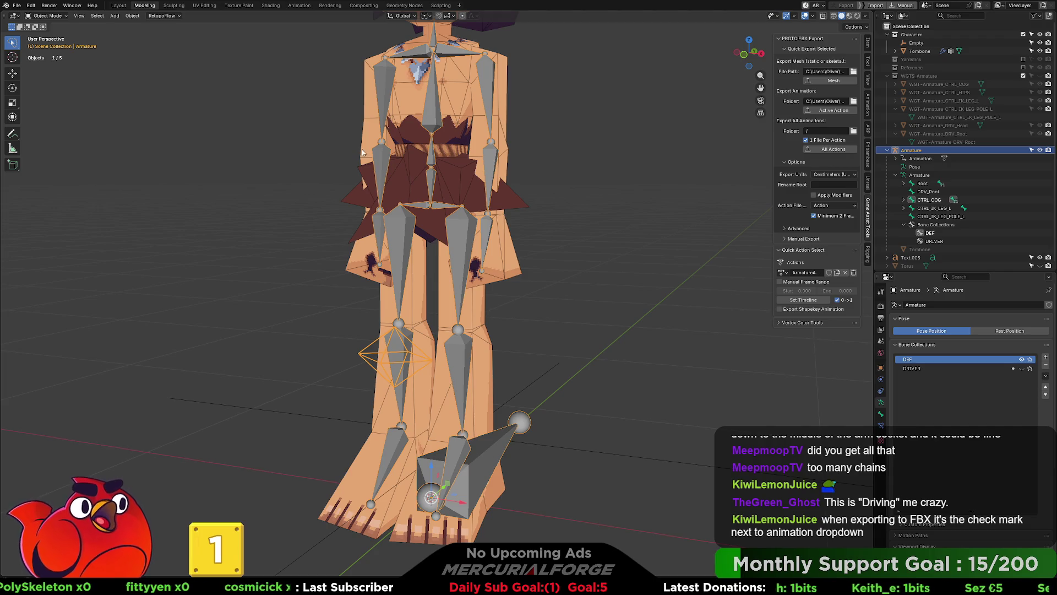
Show the DRIVER control bone collection again and hide the DEF deform bones.
{"action": "key", "text": "ctrl+Tab"}
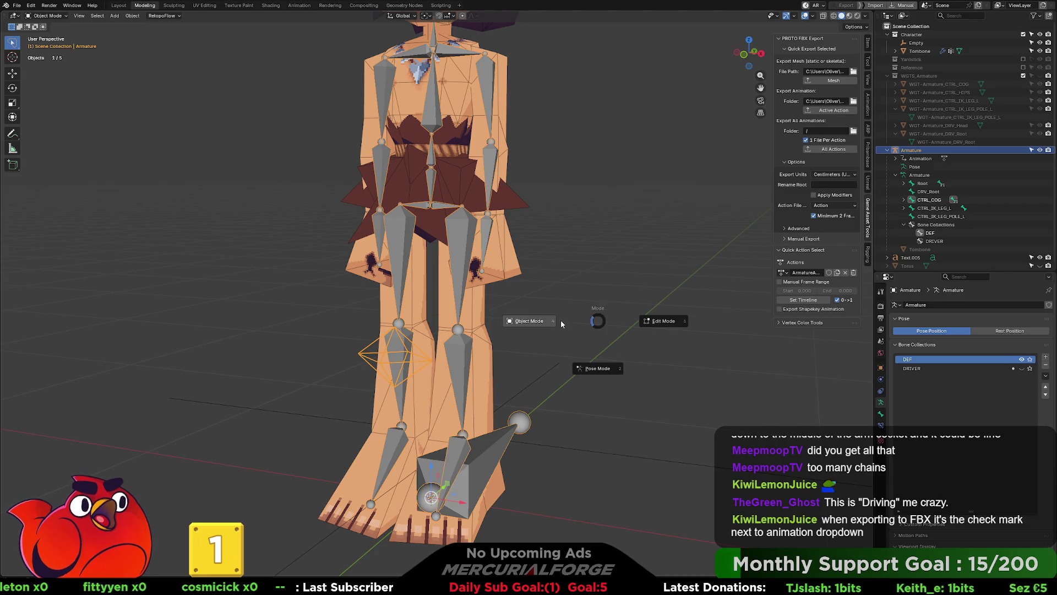
{"action": "left_click", "coordinate": [600, 322]}
{"action": "left_click", "coordinate": [606, 318]}
{"action": "middle_click_drag", "start_coordinate": [606, 318], "coordinate": [594, 327]}
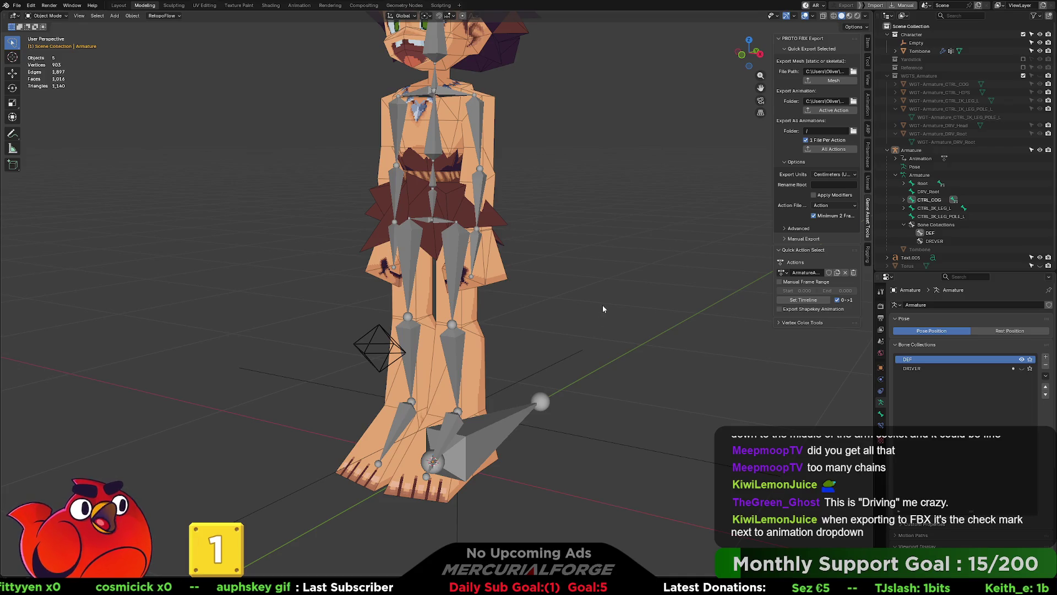
{"action": "left_click", "coordinate": [1022, 368]}
{"action": "left_click", "coordinate": [1022, 359]}
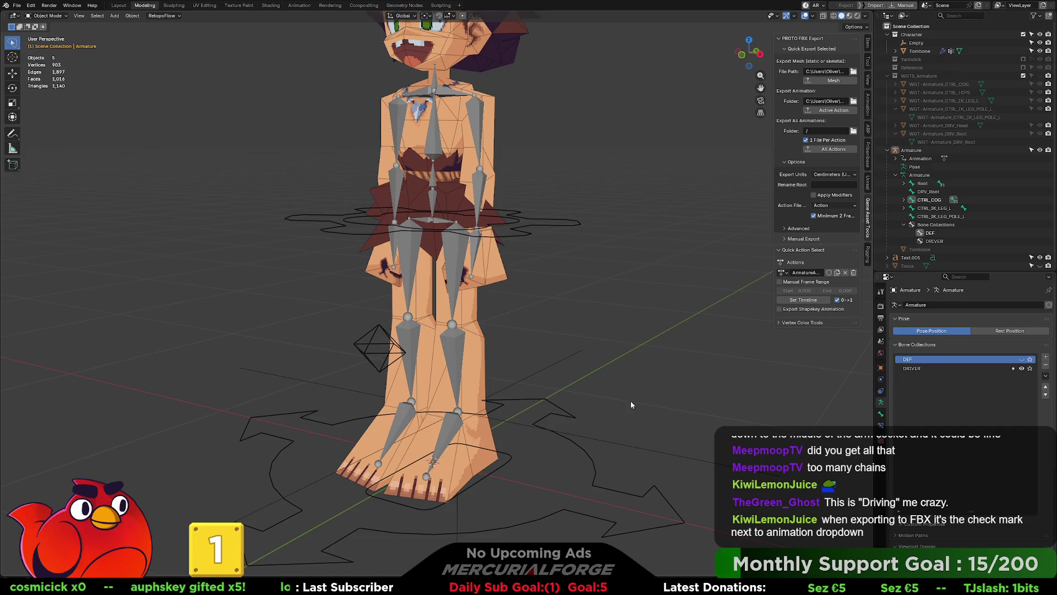
In the Animation workspace at frame 138, trial-move the left IK foot control, then undo.
{"action": "left_click", "coordinate": [299, 5]}
{"action": "mouse_move", "coordinate": [529, 286]}
{"action": "middle_mouse_down"}
{"action": "mouse_move", "coordinate": [533, 266]}
{"action": "mouse_move", "coordinate": [596, 259]}
{"action": "mouse_move", "coordinate": [530, 210]}
{"action": "mouse_move", "coordinate": [556, 213]}
{"action": "middle_mouse_up"}
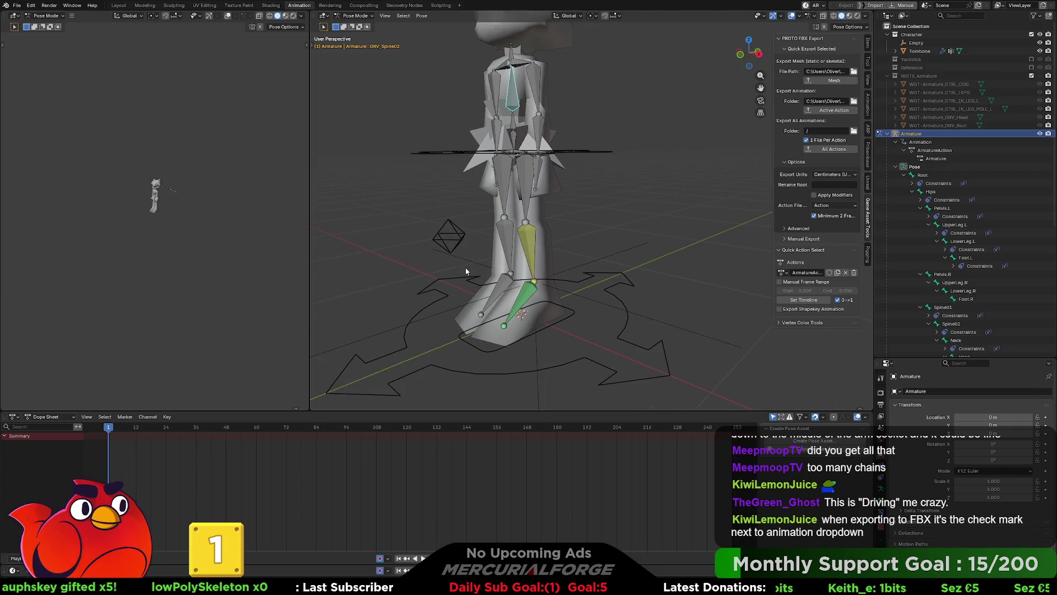
{"action": "mouse_move", "coordinate": [110, 428]}
{"action": "left_mouse_down"}
{"action": "mouse_move", "coordinate": [498, 428]}
{"action": "mouse_move", "coordinate": [83, 444]}
{"action": "mouse_move", "coordinate": [109, 446]}
{"action": "left_mouse_up"}
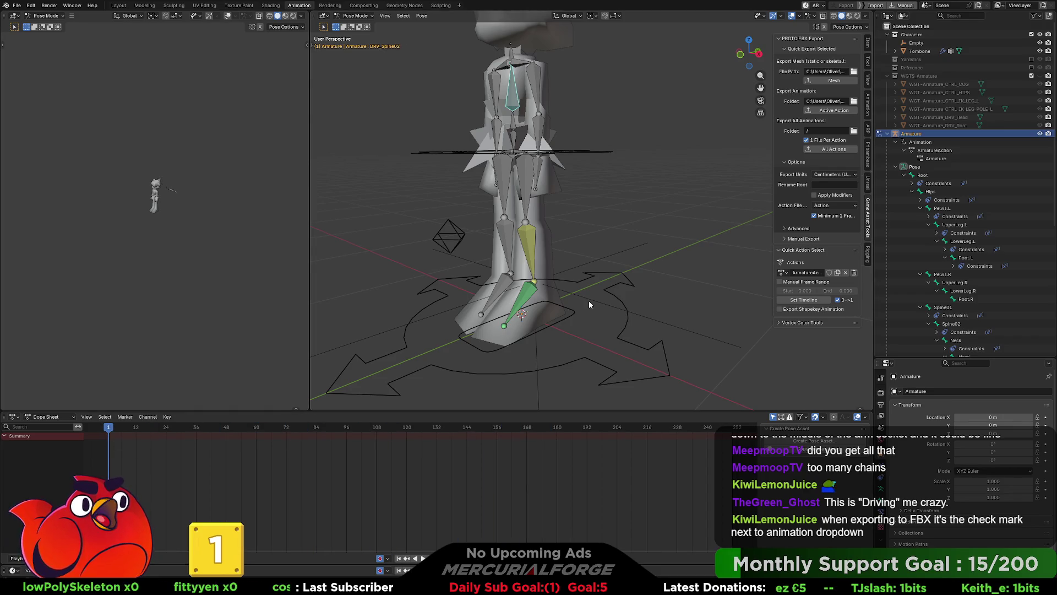
{"action": "left_click", "coordinate": [571, 317]}
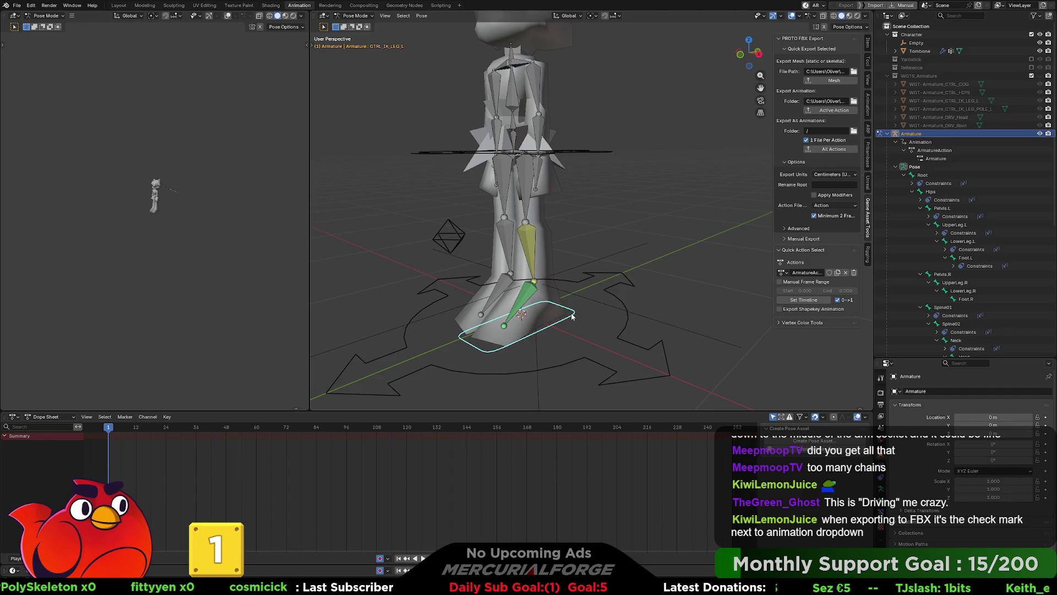
{"action": "left_click_drag", "start_coordinate": [571, 317], "coordinate": [639, 266]}
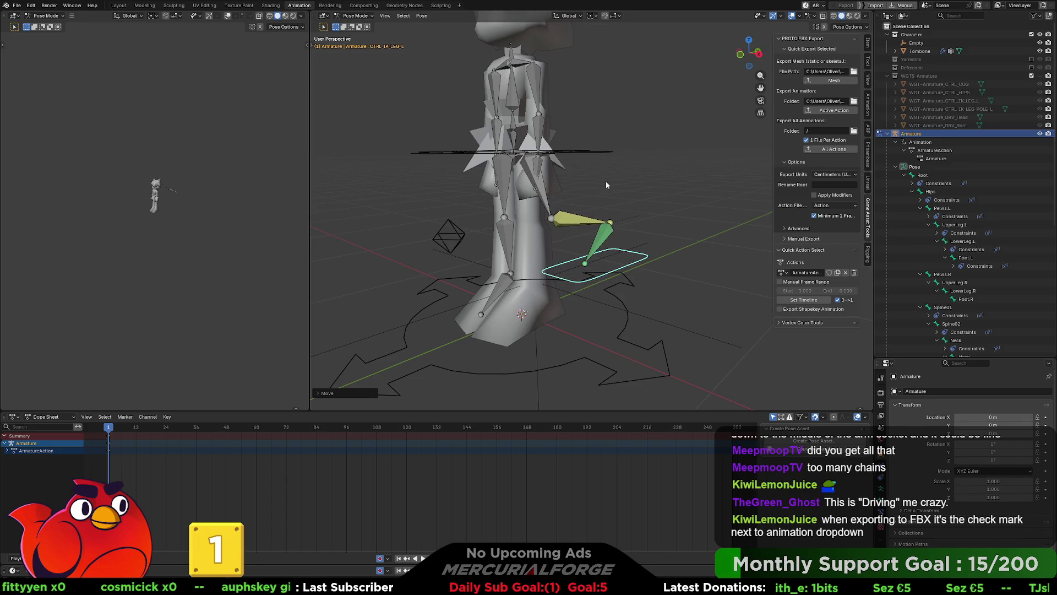
{"action": "key", "text": "ctrl+z"}
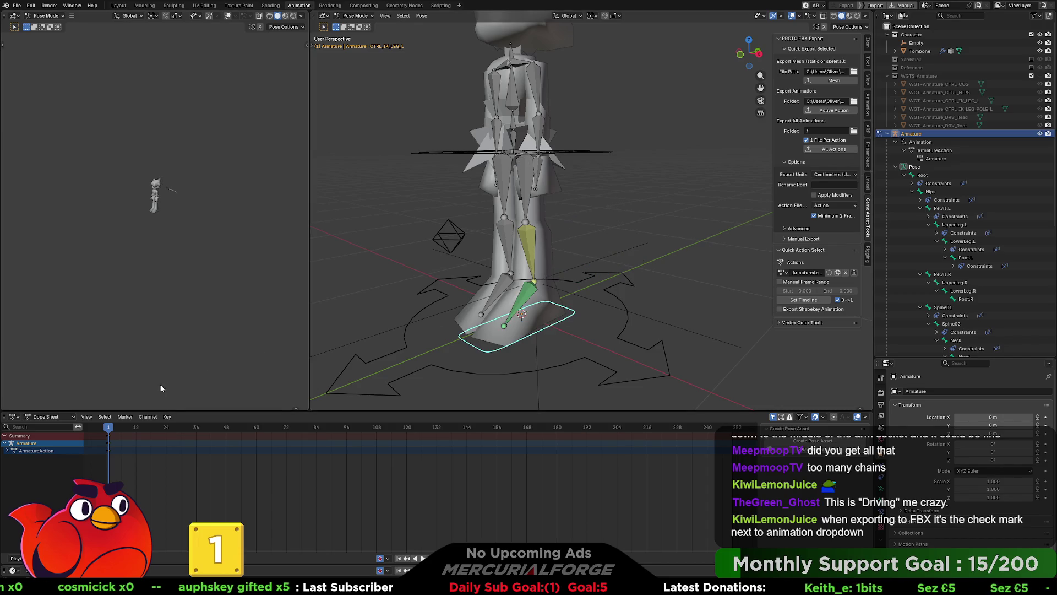
At frame 58, raise the left IK foot control and rotate it upright.
{"action": "left_click", "coordinate": [250, 427]}
{"action": "key", "text": "g"}
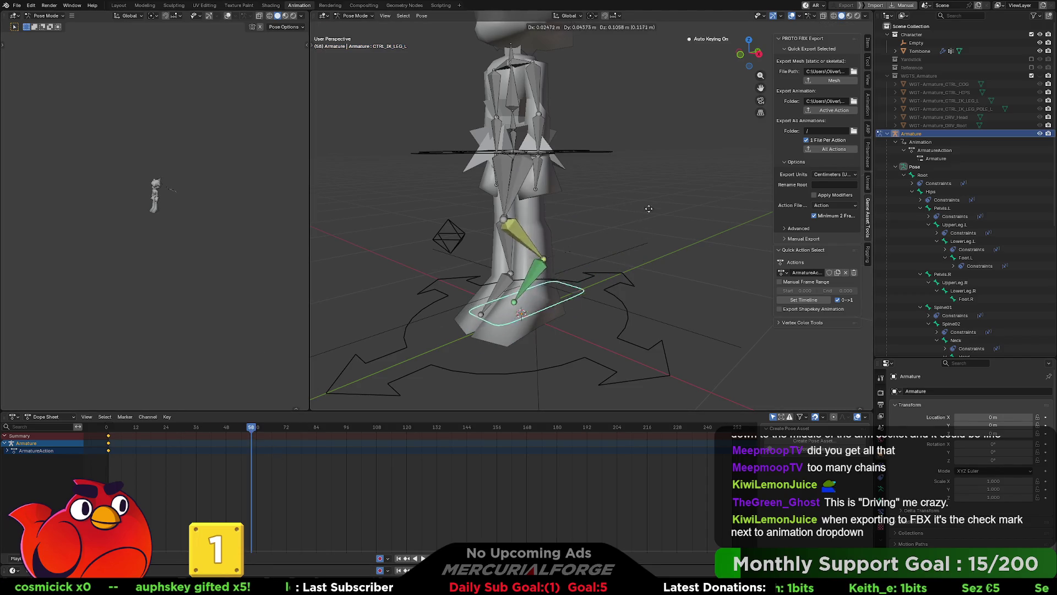
{"action": "left_click", "coordinate": [682, 212]}
{"action": "key", "text": "r"}
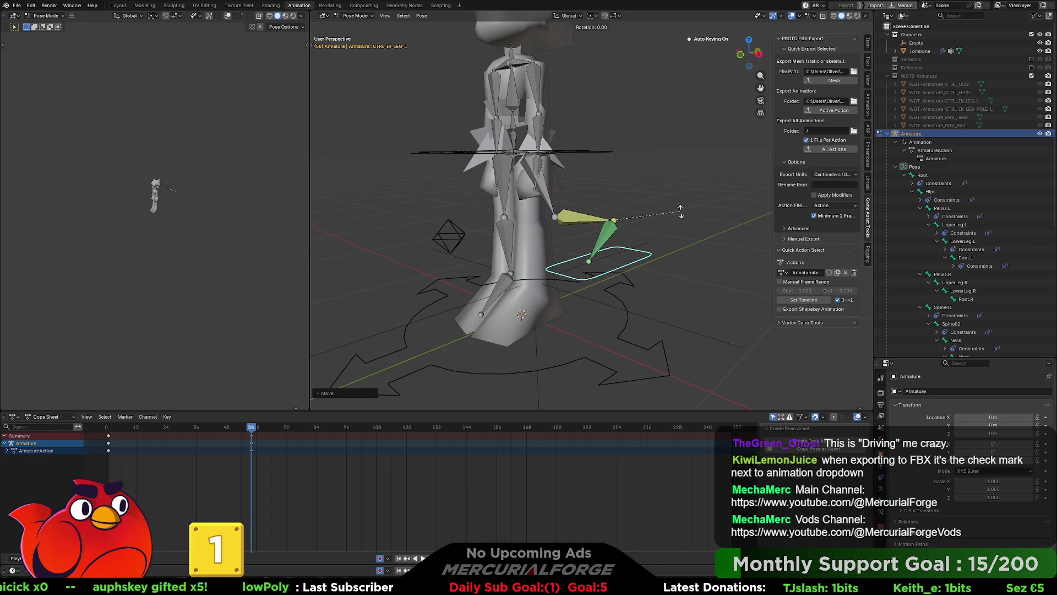
{"action": "left_click", "coordinate": [632, 177]}
{"action": "mouse_move", "coordinate": [626, 184]}
{"action": "middle_mouse_down"}
{"action": "mouse_move", "coordinate": [569, 265]}
{"action": "mouse_move", "coordinate": [504, 259]}
{"action": "mouse_move", "coordinate": [515, 250]}
{"action": "middle_mouse_up"}
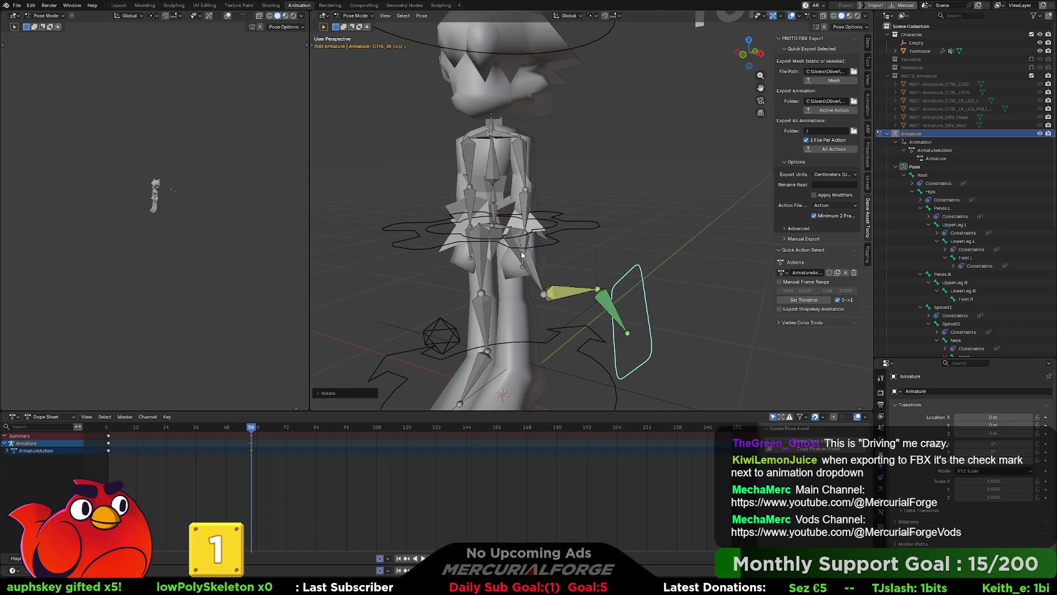
Key DRV_UpperArm.L at frame 7, then rotate it outward and key it at frame 79.
{"action": "left_click", "coordinate": [523, 155]}
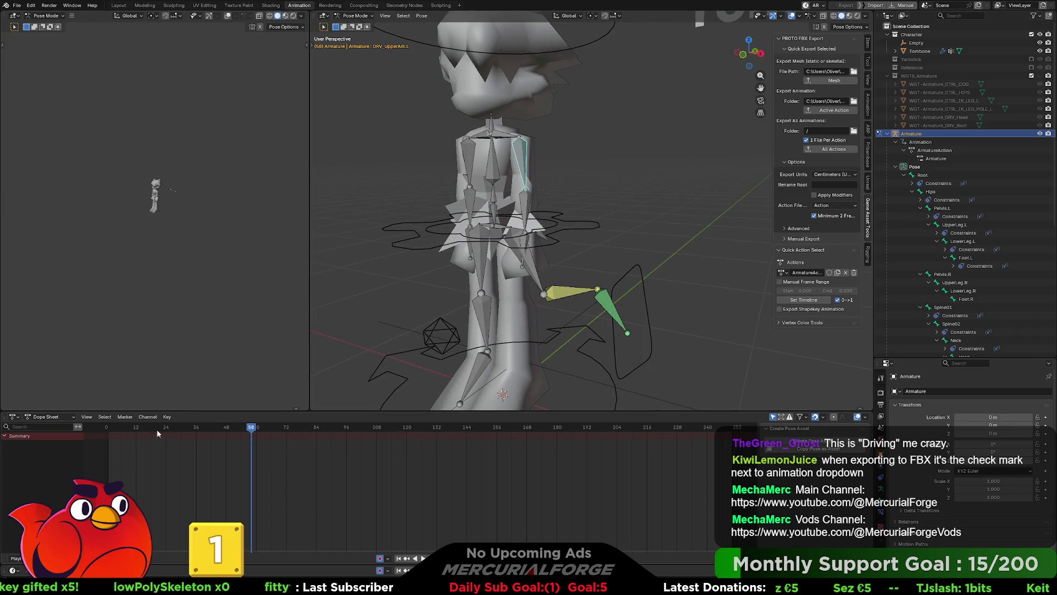
{"action": "left_click", "coordinate": [126, 428]}
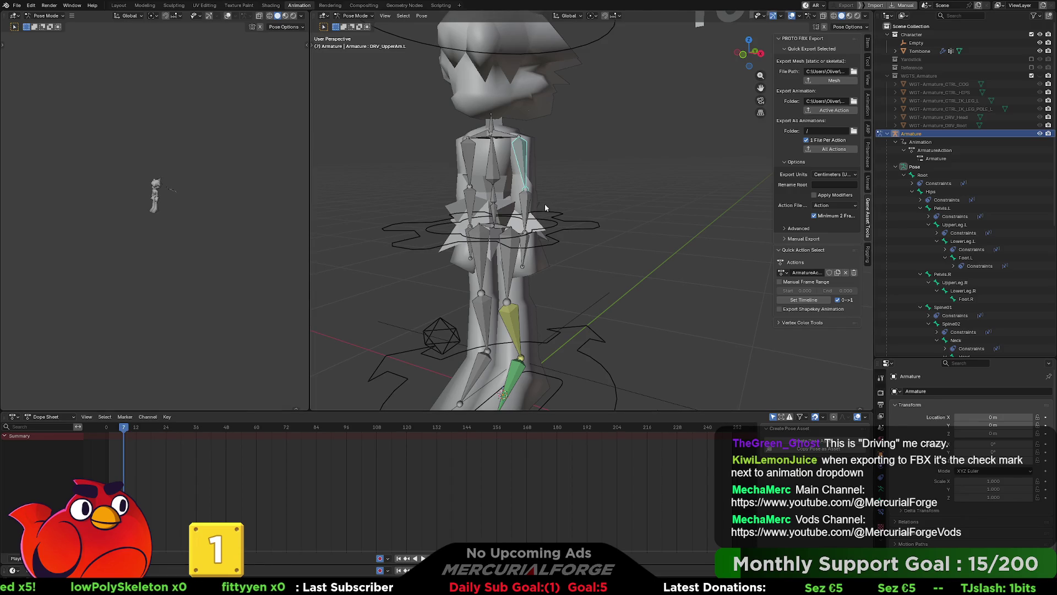
{"action": "key", "text": "i"}
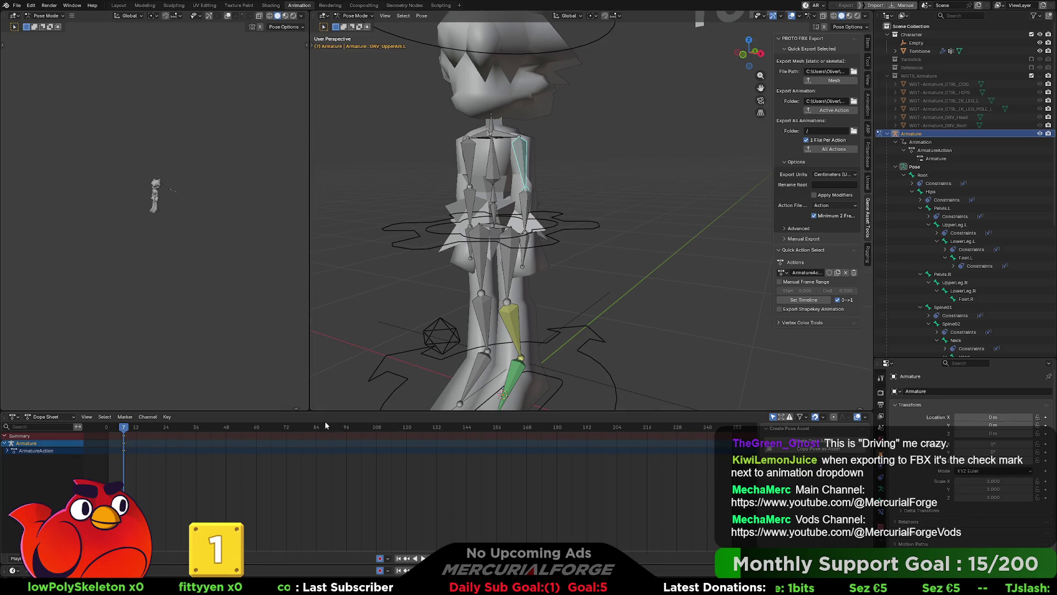
{"action": "left_click", "coordinate": [304, 428]}
{"action": "key", "text": "r"}
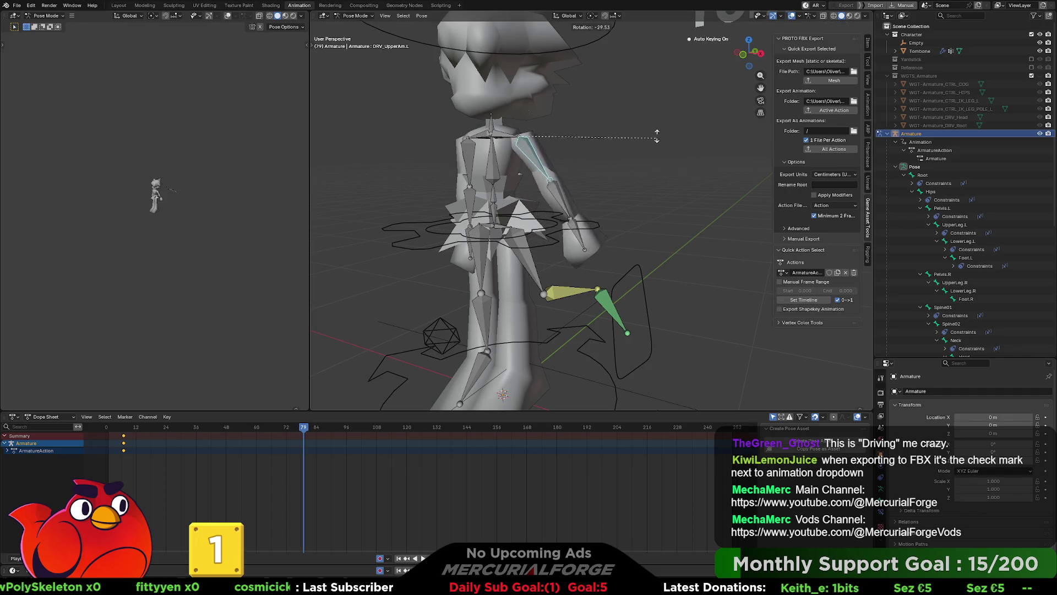
{"action": "left_click", "coordinate": [619, 132]}
{"action": "mouse_move", "coordinate": [620, 131]}
{"action": "middle_mouse_down"}
{"action": "mouse_move", "coordinate": [582, 136]}
{"action": "mouse_move", "coordinate": [596, 142]}
{"action": "mouse_move", "coordinate": [598, 185]}
{"action": "middle_mouse_up"}
{"action": "key", "text": "i"}
At frame 32, trial a trackball rotation of DRV_Head, then undo it.
{"action": "left_click", "coordinate": [188, 428]}
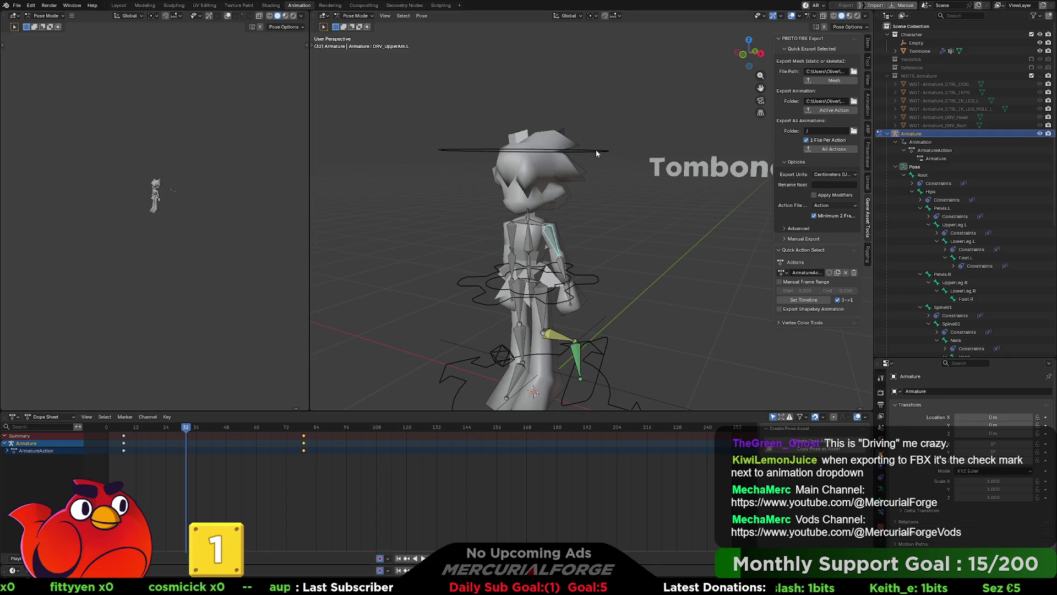
{"action": "left_click", "coordinate": [596, 150]}
{"action": "key", "text": "r"}
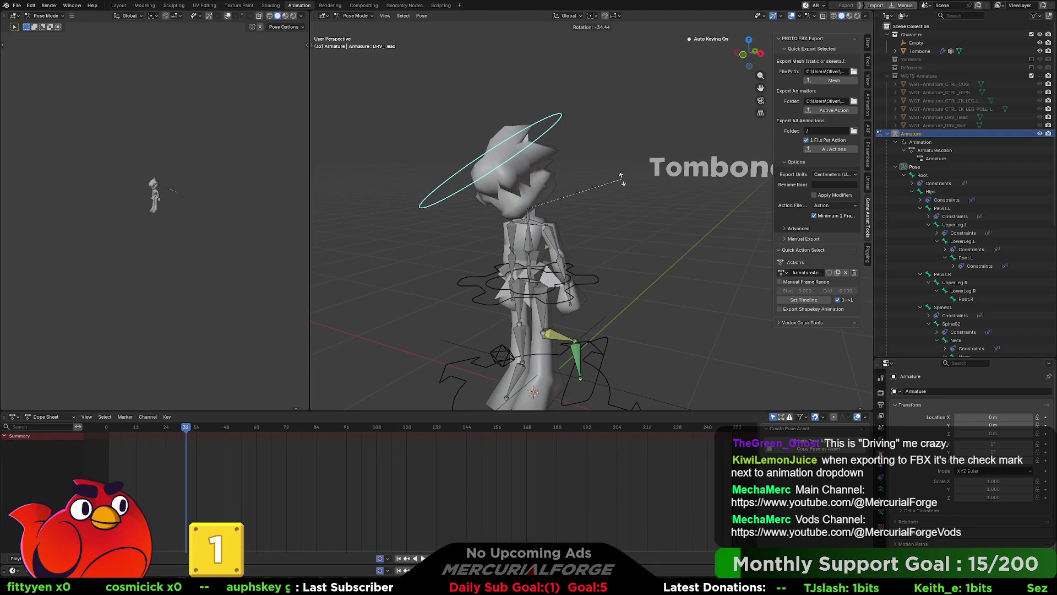
{"action": "key", "text": "r"}
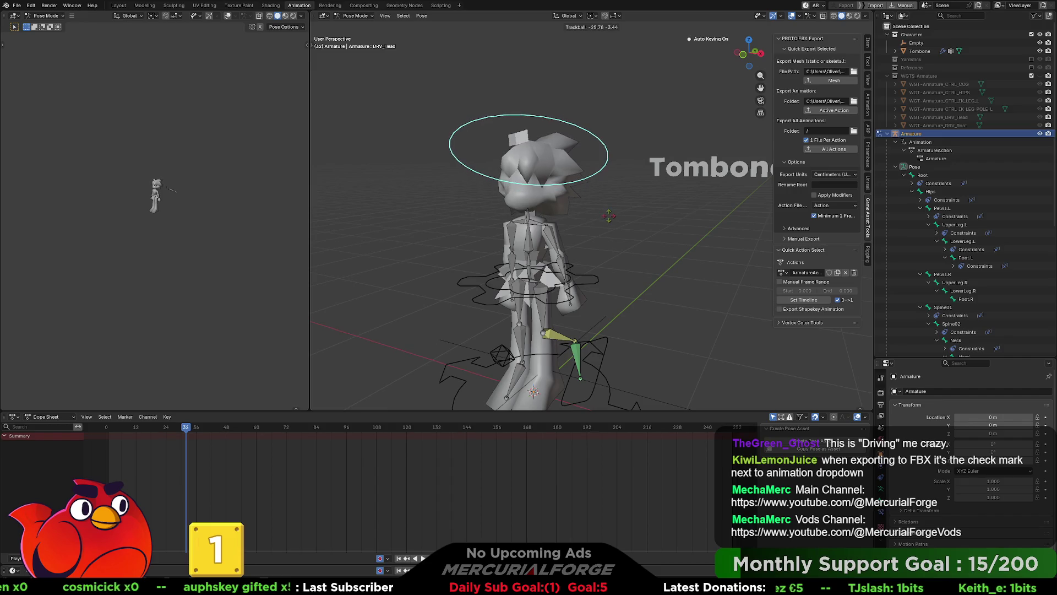
{"action": "key", "text": "Return"}
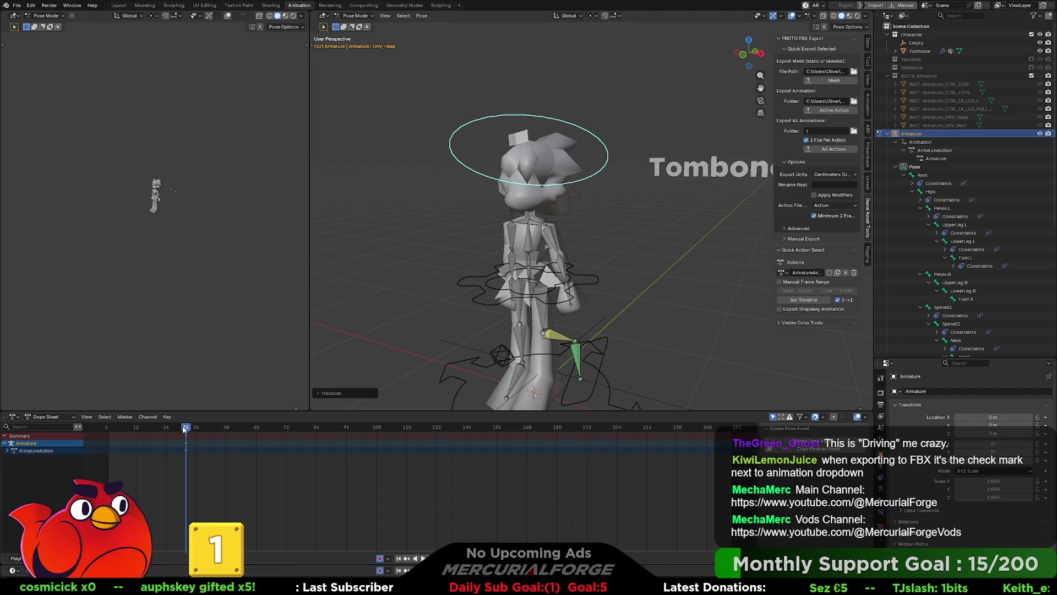
{"action": "key", "text": "ctrl+z"}
Key the head pose at frame 19, then tilt the head at frame 70.
{"action": "left_click_drag", "start_coordinate": [184, 428], "coordinate": [153, 428]}
{"action": "key", "text": "i"}
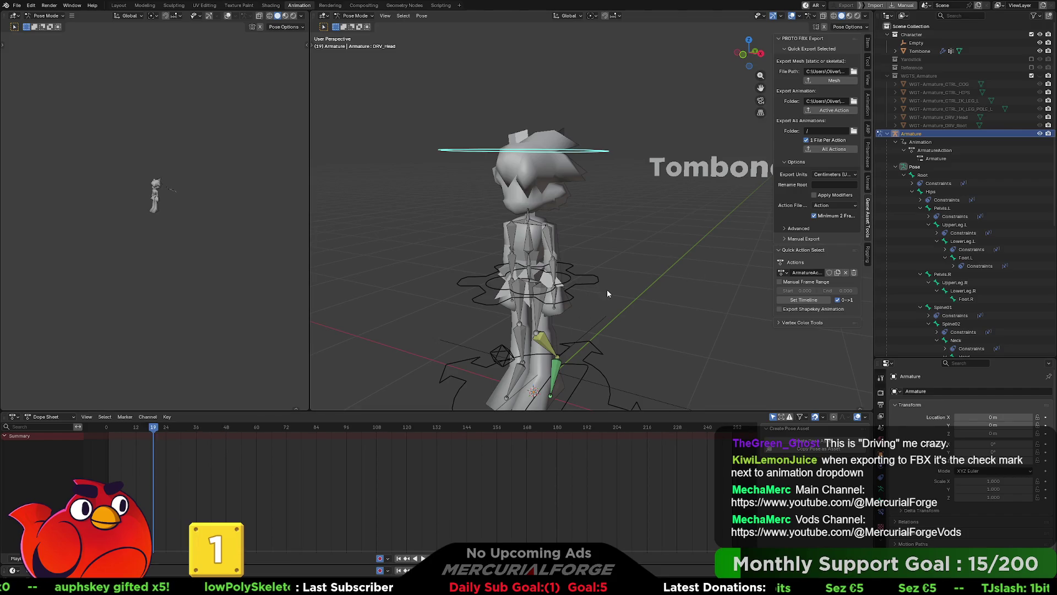
{"action": "key", "text": "i"}
{"action": "left_click", "coordinate": [280, 428]}
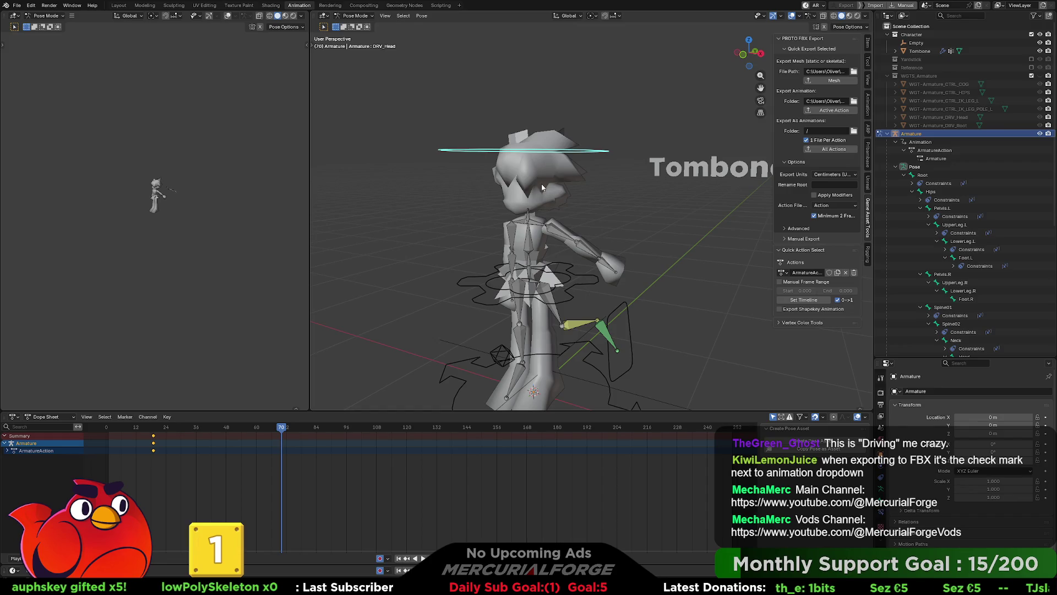
{"action": "key", "text": "r"}
{"action": "key", "text": "r"}
{"action": "left_click", "coordinate": [556, 219]}
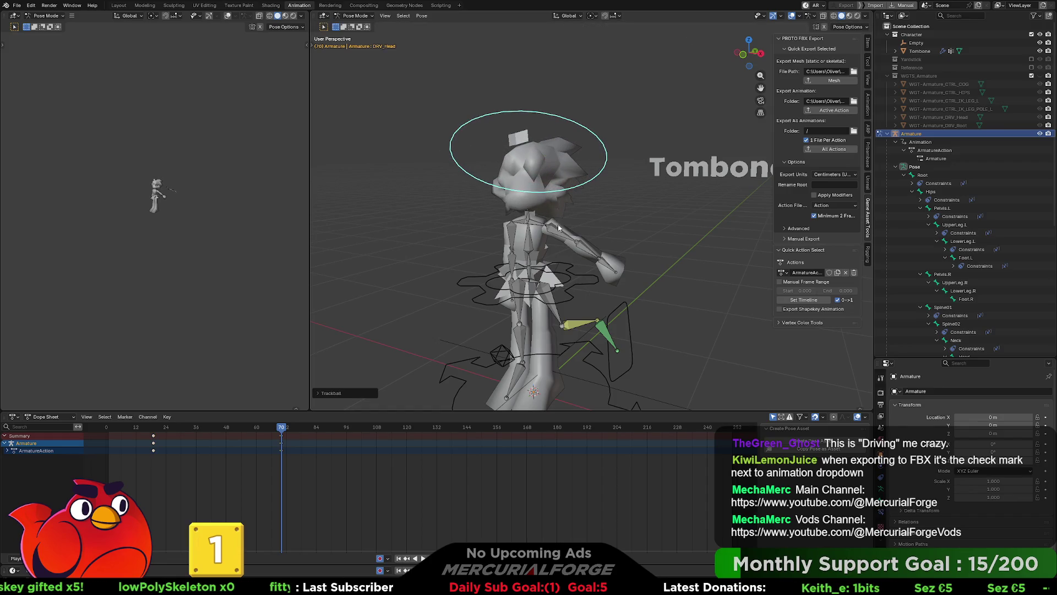
{"action": "left_click", "coordinate": [620, 248]}
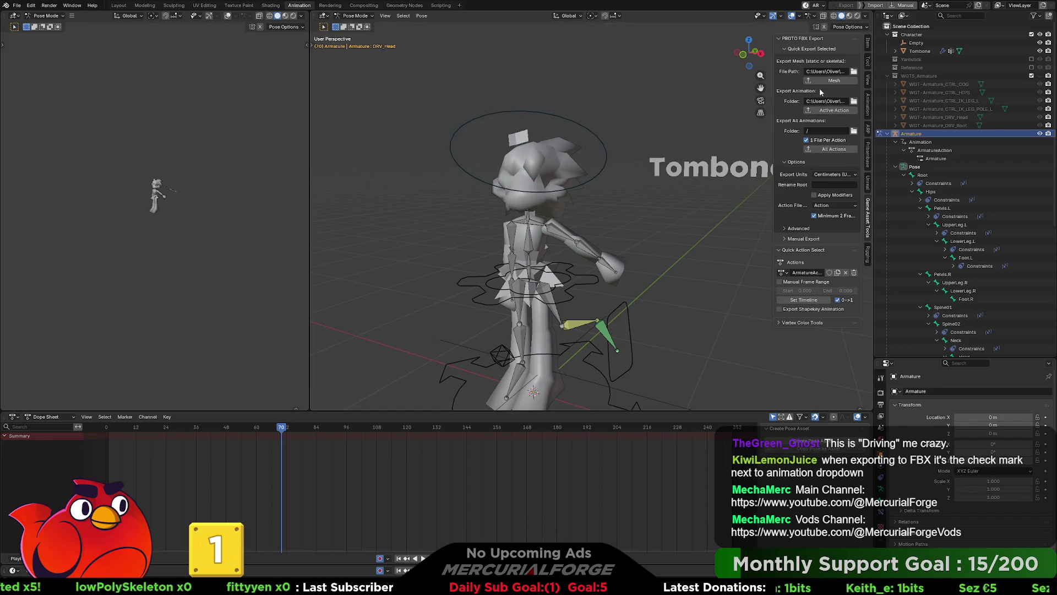
{"action": "left_click", "coordinate": [836, 109]}
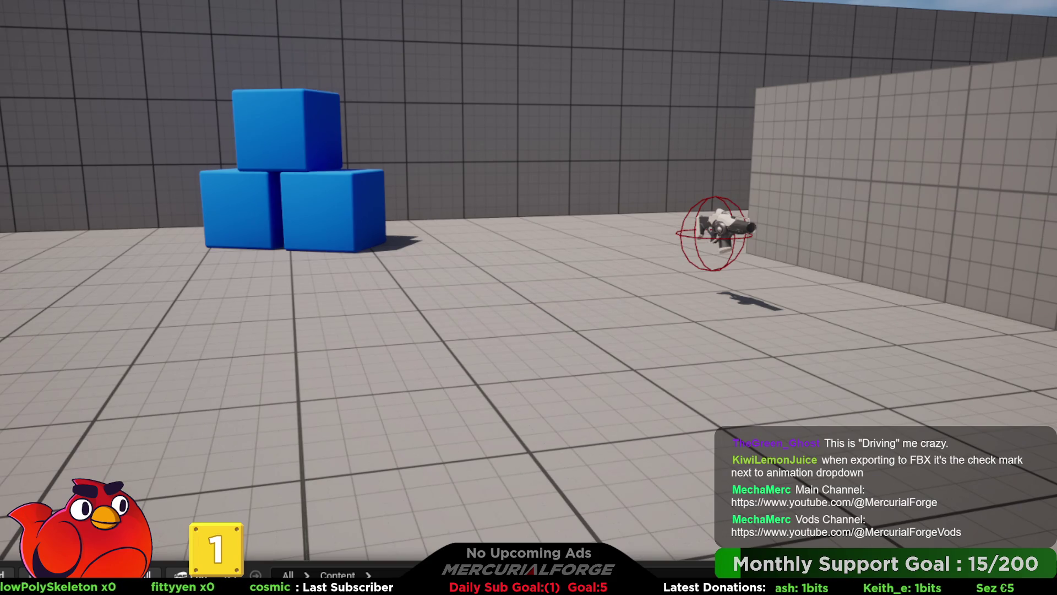
Leave fullscreen and open TomBone_Skeleton from the Content Browser in the Skeleton Editor.
{"action": "key", "text": "F11"}
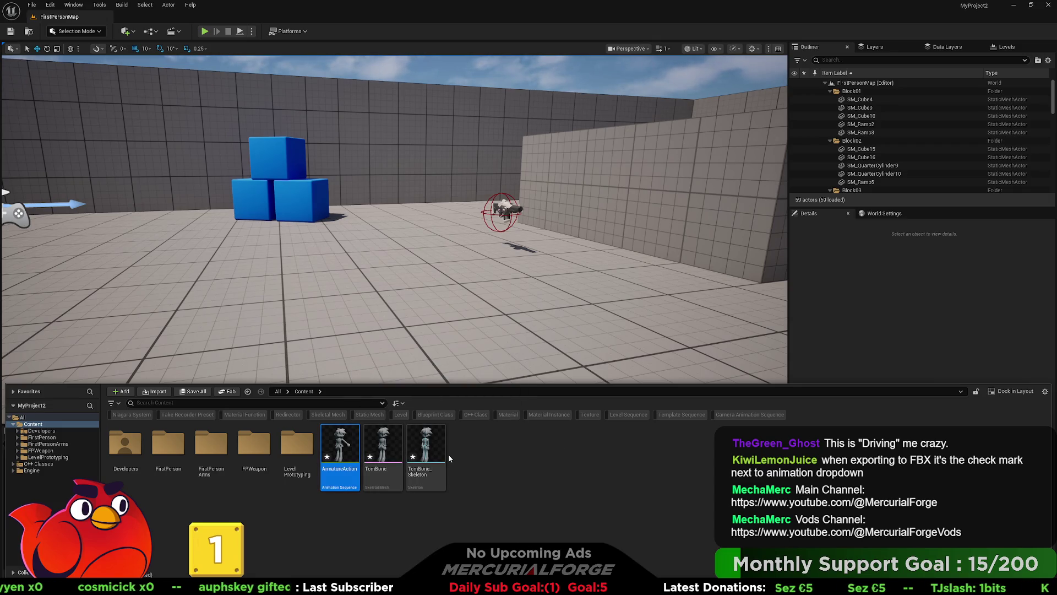
{"action": "left_click", "coordinate": [431, 450]}
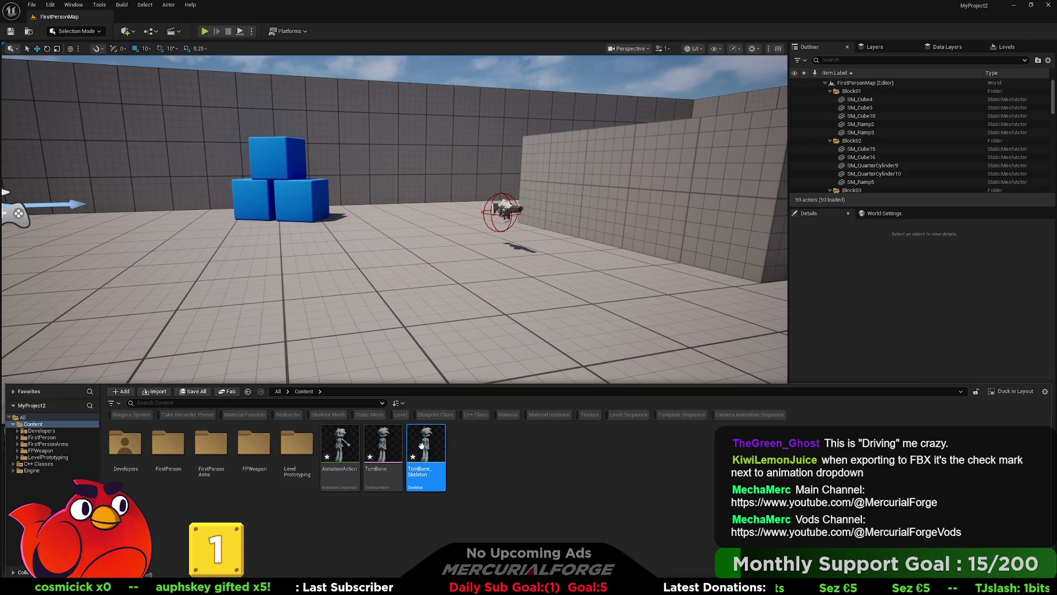
{"action": "double_click", "coordinate": [431, 451]}
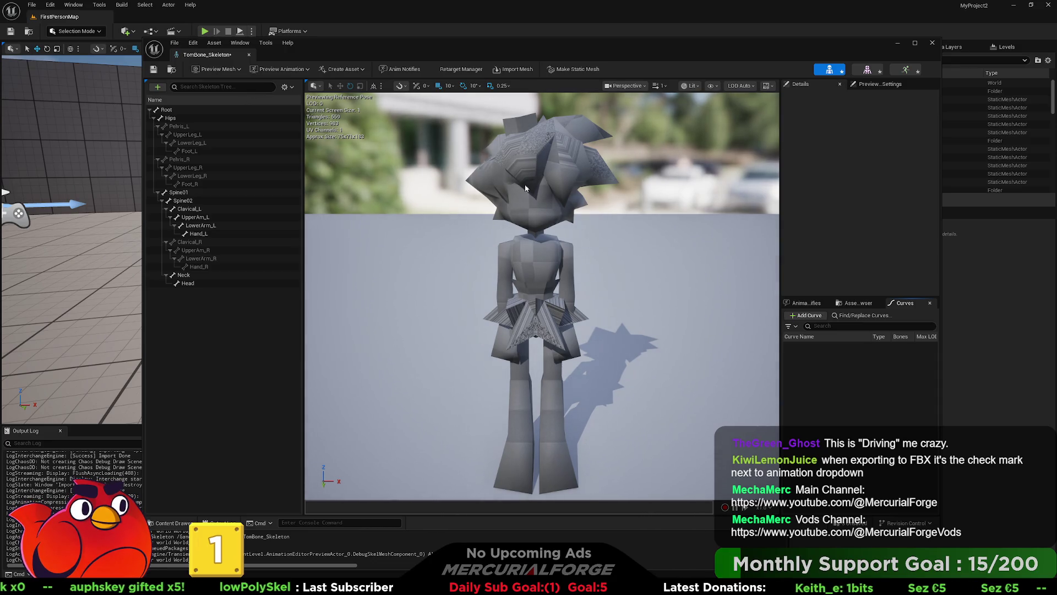
Orbit, zoom and frame the whole character in the skeleton preview.
{"action": "right_click_drag", "start_coordinate": [470, 105], "coordinate": [446, 126]}
{"action": "right_click_drag", "start_coordinate": [574, 251], "coordinate": [627, 254]}
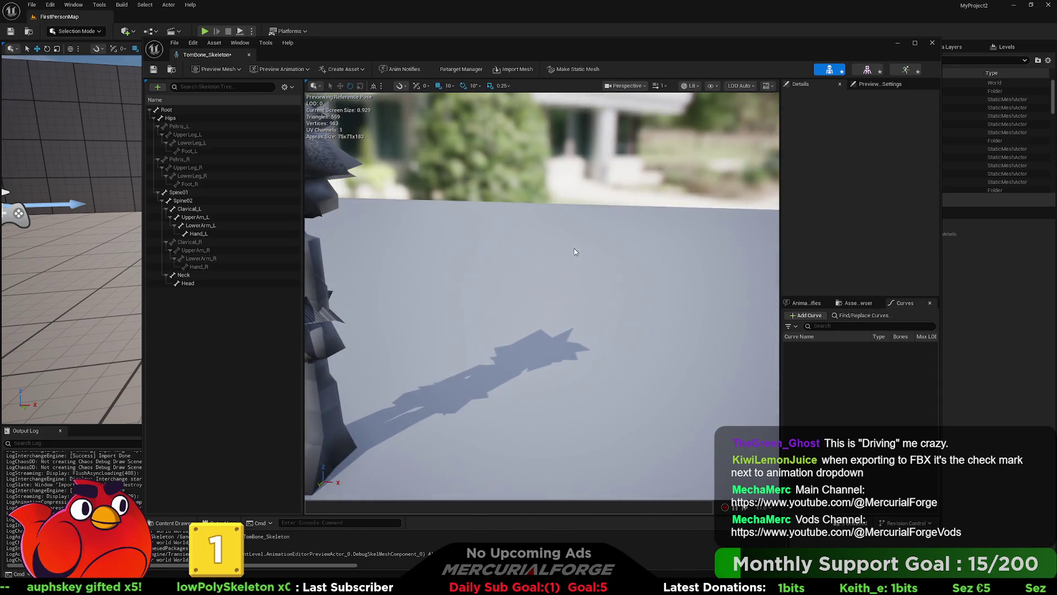
{"action": "key", "text": "f"}
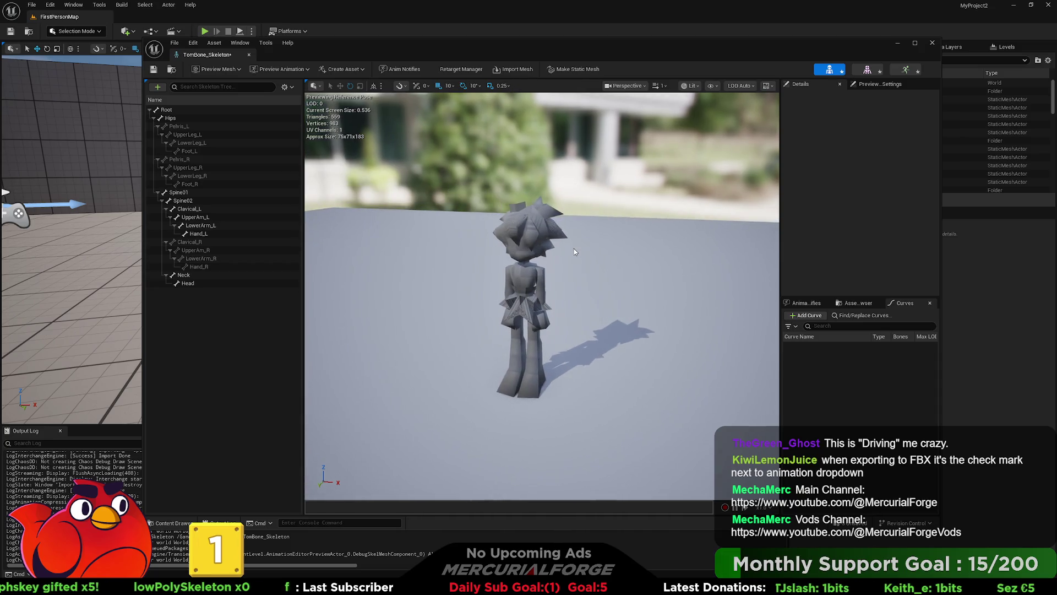
{"action": "right_click_drag", "start_coordinate": [574, 251], "coordinate": [611, 253]}
Draw the All Hierarchy bones over the mesh, then bring up the ArmatureAction animation.
{"action": "left_click", "coordinate": [315, 86]}
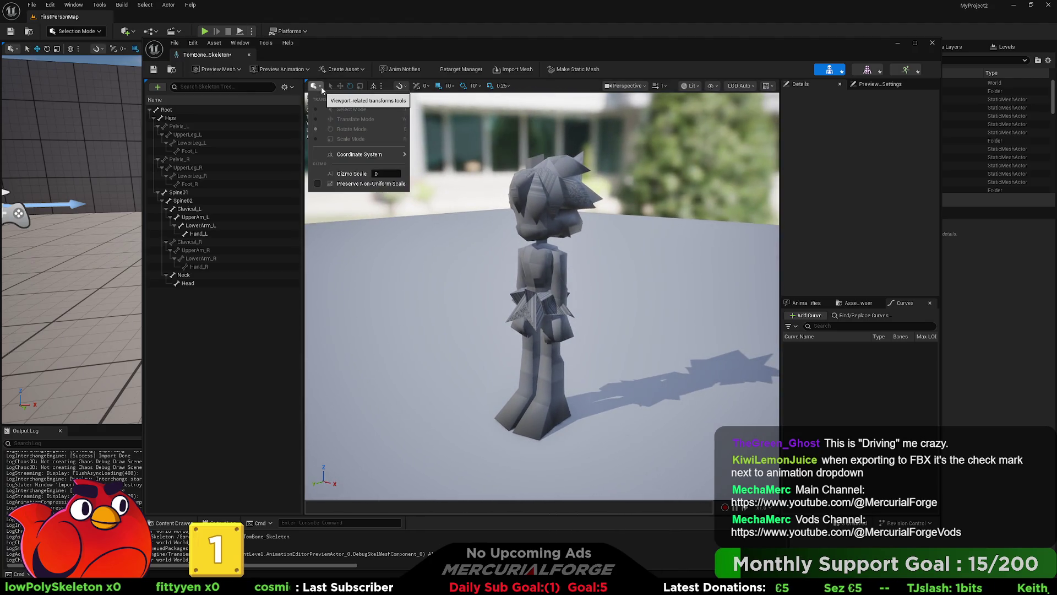
{"action": "left_click", "coordinate": [692, 86]}
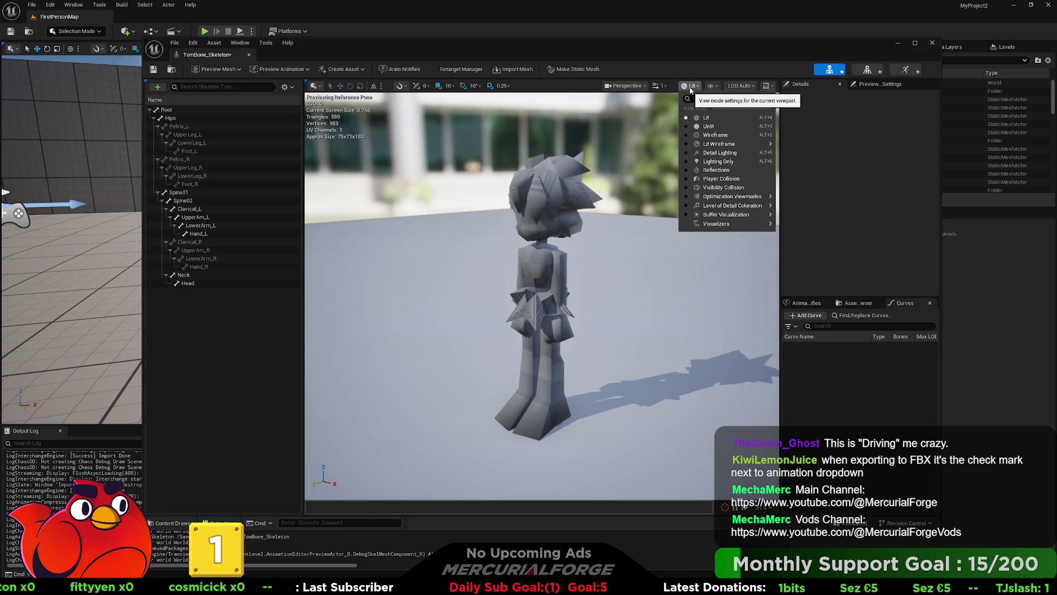
{"action": "left_click", "coordinate": [713, 86]}
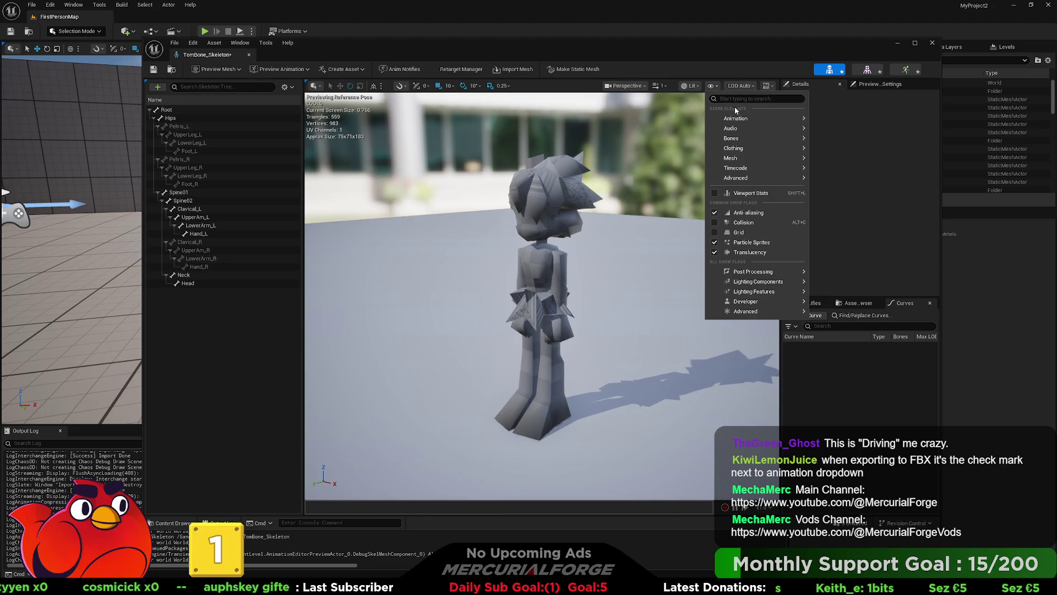
{"action": "mouse_move", "coordinate": [740, 138]}
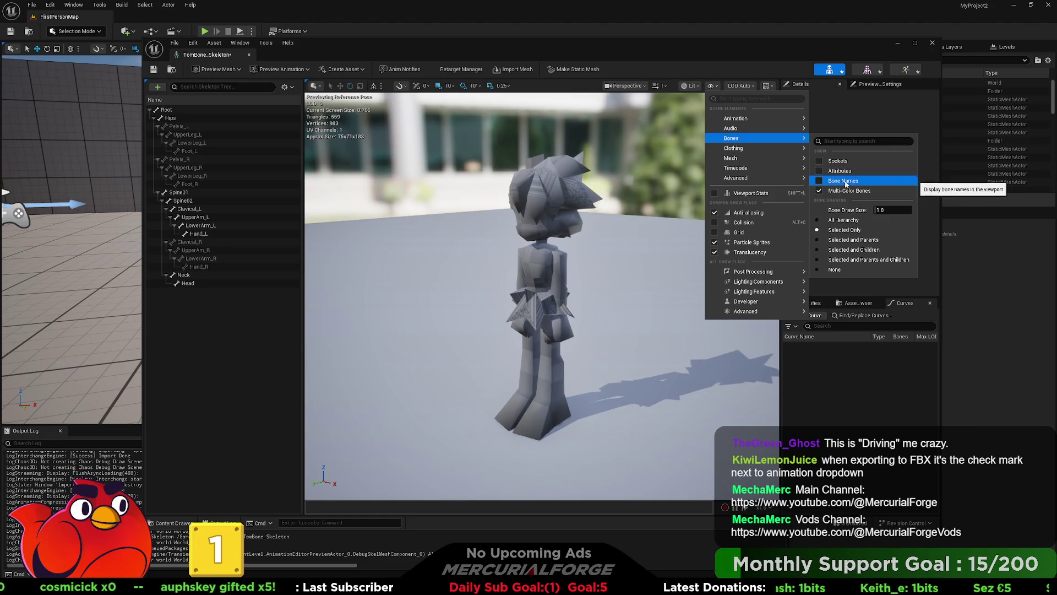
{"action": "left_click", "coordinate": [831, 220]}
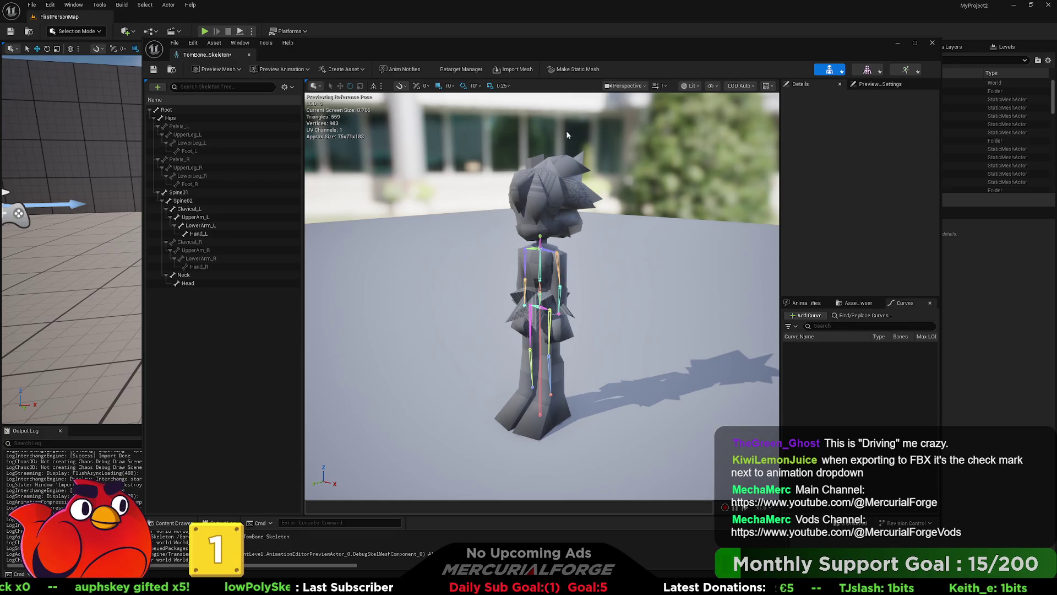
{"action": "left_click", "coordinate": [906, 69]}
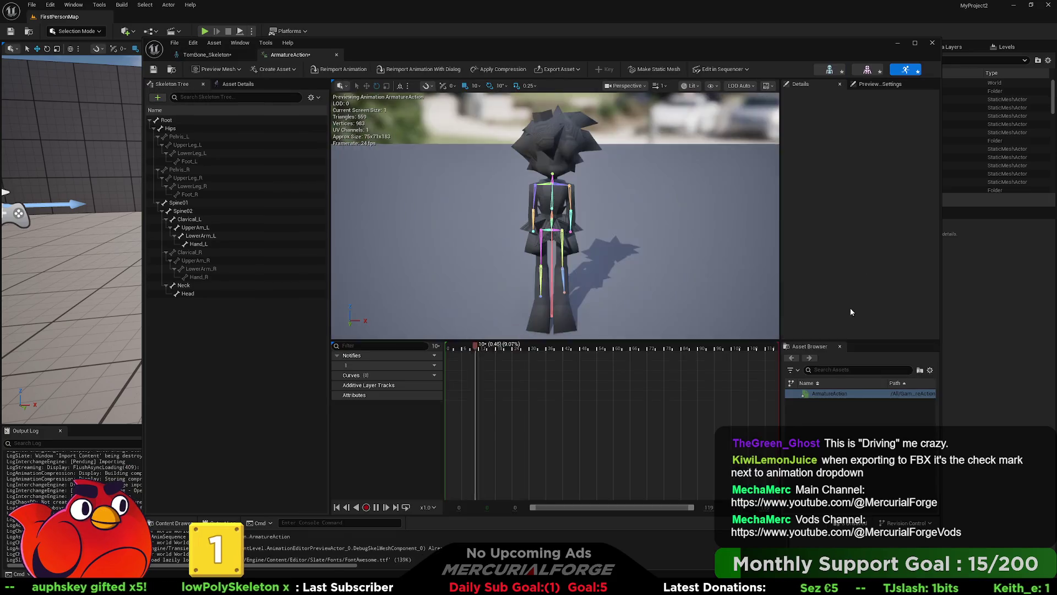
Orbit to a side view to watch ArmatureAction swing the character's arm.
{"action": "mouse_move", "coordinate": [732, 283]}
{"action": "left_mouse_down"}
{"action": "mouse_move", "coordinate": [660, 308]}
{"action": "mouse_move", "coordinate": [639, 264]}
{"action": "mouse_move", "coordinate": [686, 253]}
{"action": "left_mouse_up"}
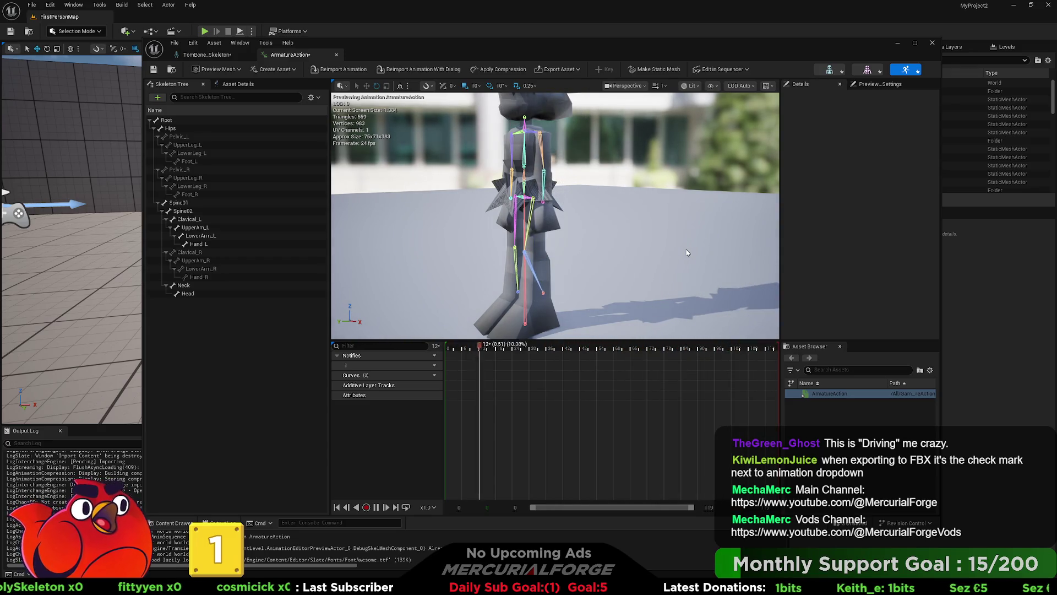
{"action": "mouse_move", "coordinate": [682, 249]}
{"action": "left_mouse_down"}
{"action": "mouse_move", "coordinate": [660, 270]}
{"action": "mouse_move", "coordinate": [658, 259]}
{"action": "left_mouse_up"}
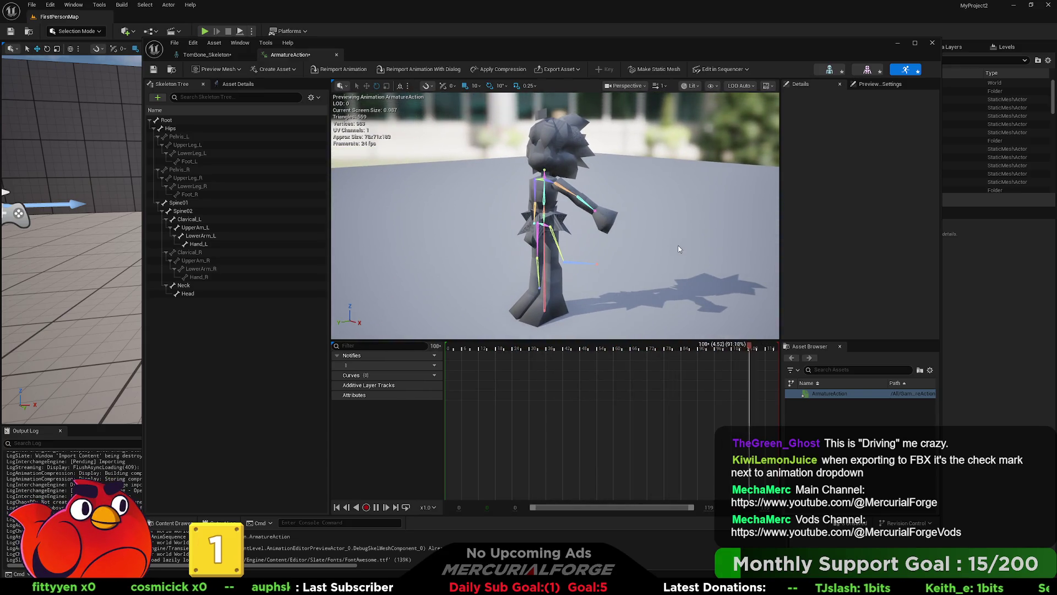
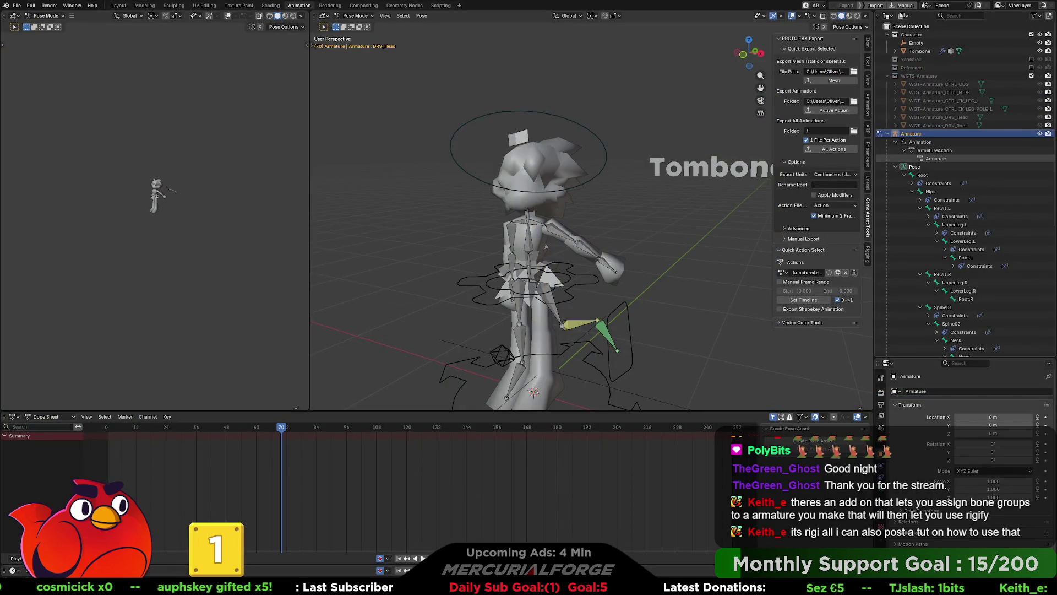
Orbit toward the rigged character and browse the File and Edit menus without choosing anything.
{"action": "mouse_move", "coordinate": [554, 255]}
{"action": "middle_mouse_down"}
{"action": "mouse_move", "coordinate": [642, 236]}
{"action": "mouse_move", "coordinate": [577, 240]}
{"action": "mouse_move", "coordinate": [625, 210]}
{"action": "mouse_move", "coordinate": [614, 270]}
{"action": "mouse_move", "coordinate": [620, 234]}
{"action": "middle_mouse_up"}
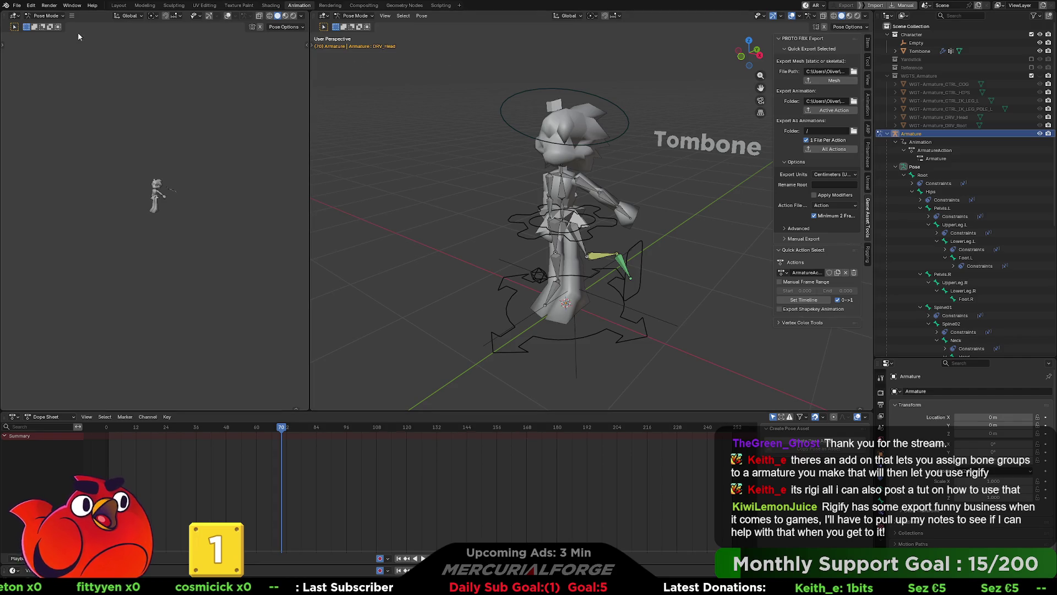
{"action": "left_click", "coordinate": [17, 5]}
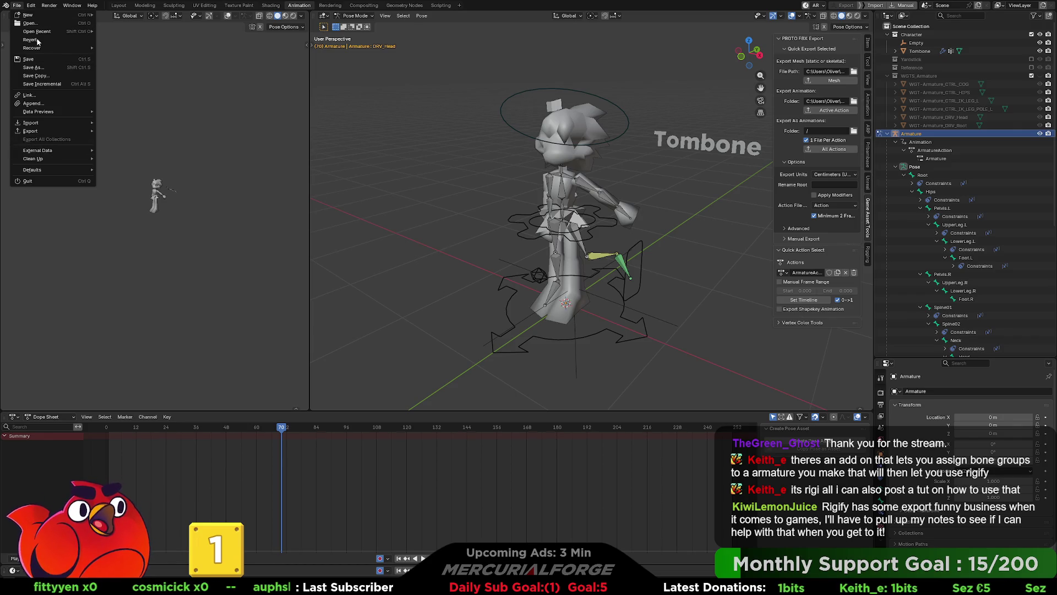
{"action": "left_click", "coordinate": [31, 5]}
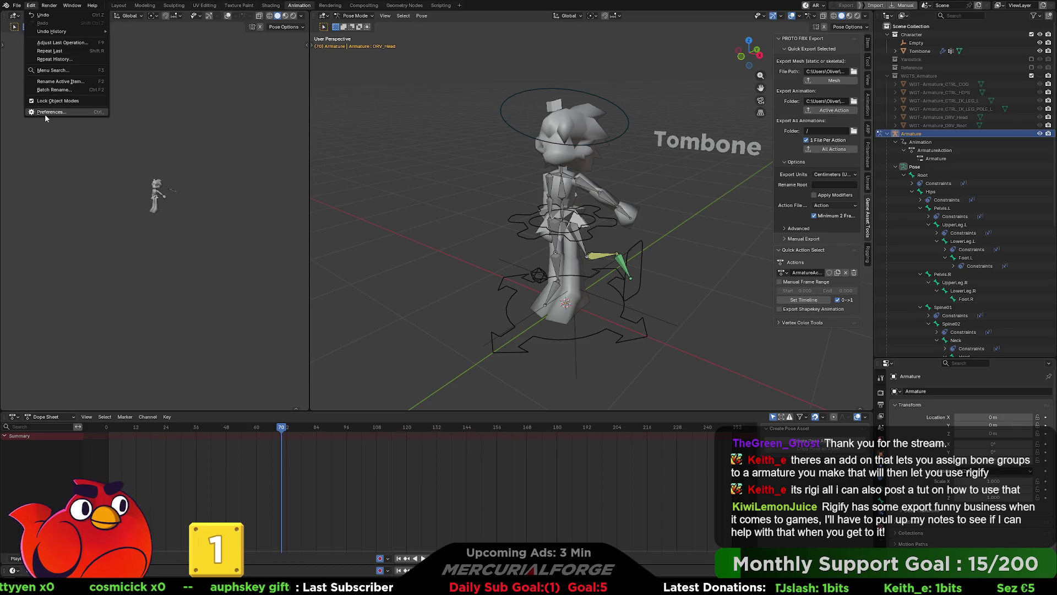
{"action": "key", "text": "Escape"}
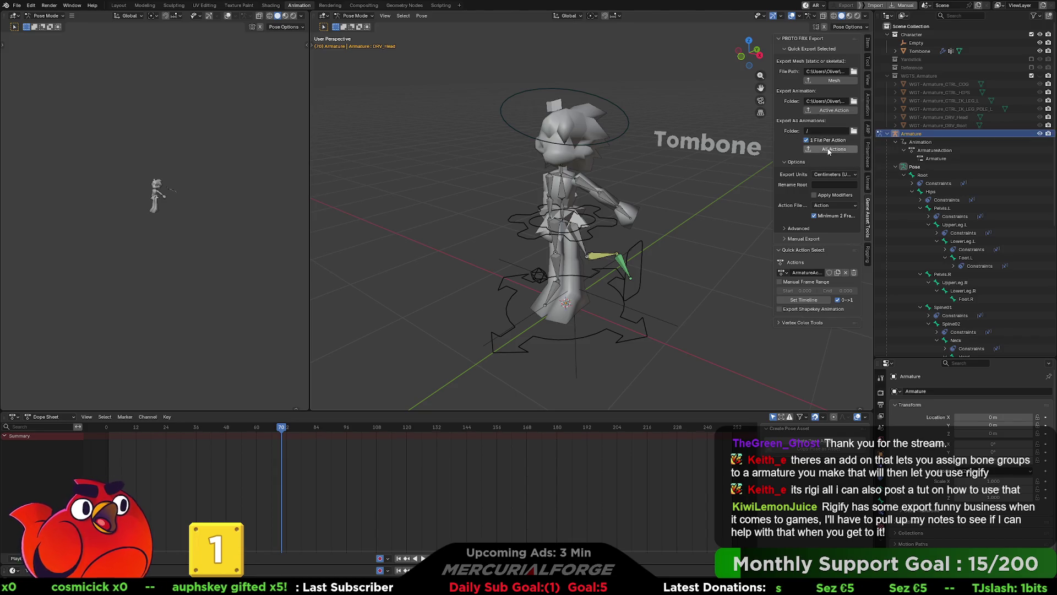
Toggle the PROTO FBX Export Options and Manual Export sections, leaving Manual Export collapsed.
{"action": "left_click", "coordinate": [786, 163]}
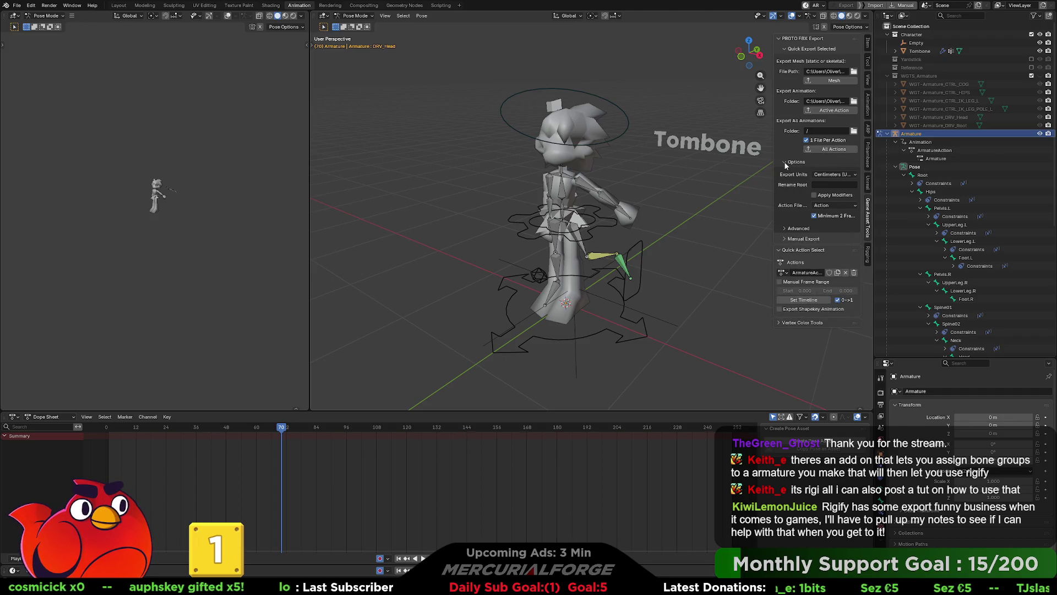
{"action": "left_click", "coordinate": [786, 163]}
{"action": "left_click", "coordinate": [786, 163]}
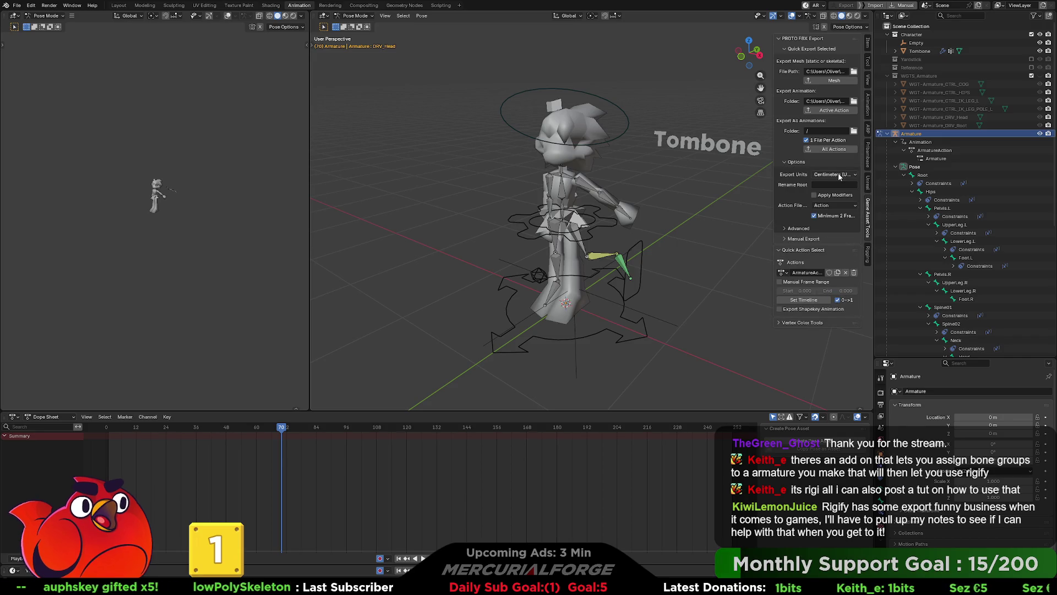
{"action": "left_click", "coordinate": [790, 163]}
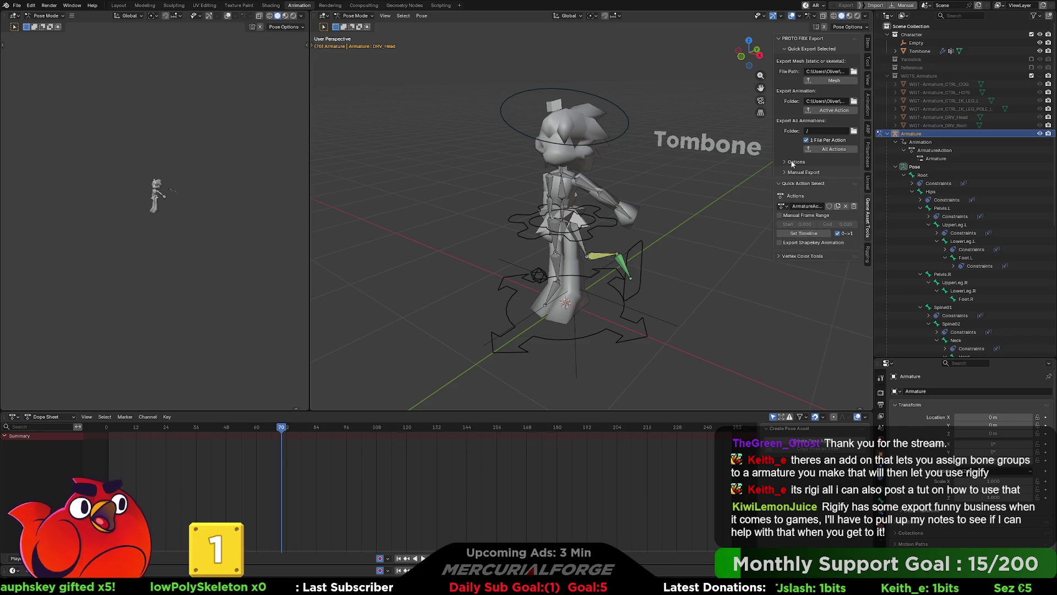
{"action": "left_click", "coordinate": [786, 173]}
{"action": "left_click", "coordinate": [788, 173]}
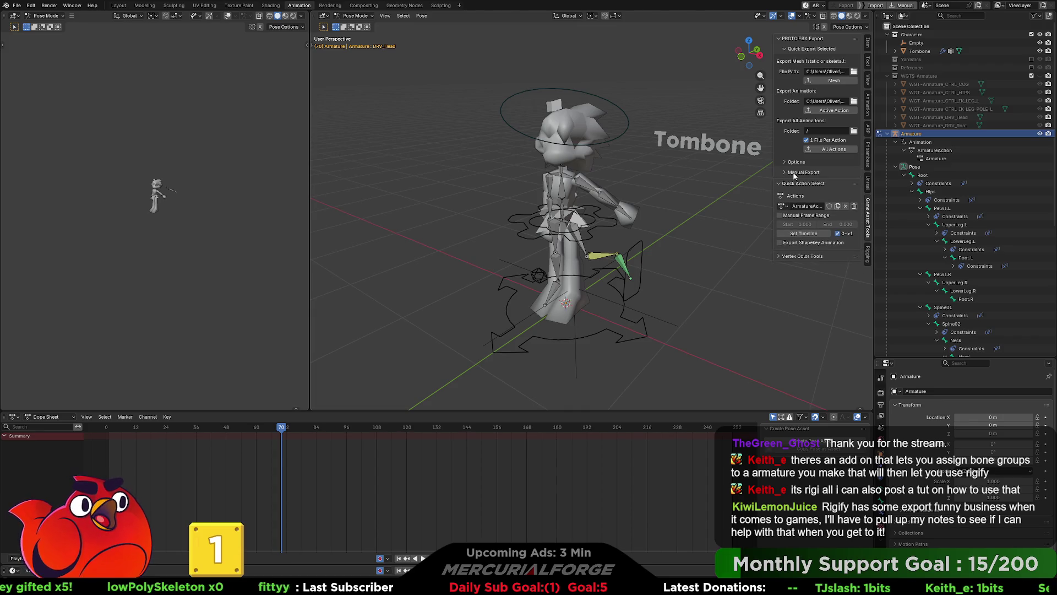
{"action": "left_click", "coordinate": [794, 174]}
{"action": "left_click", "coordinate": [794, 174]}
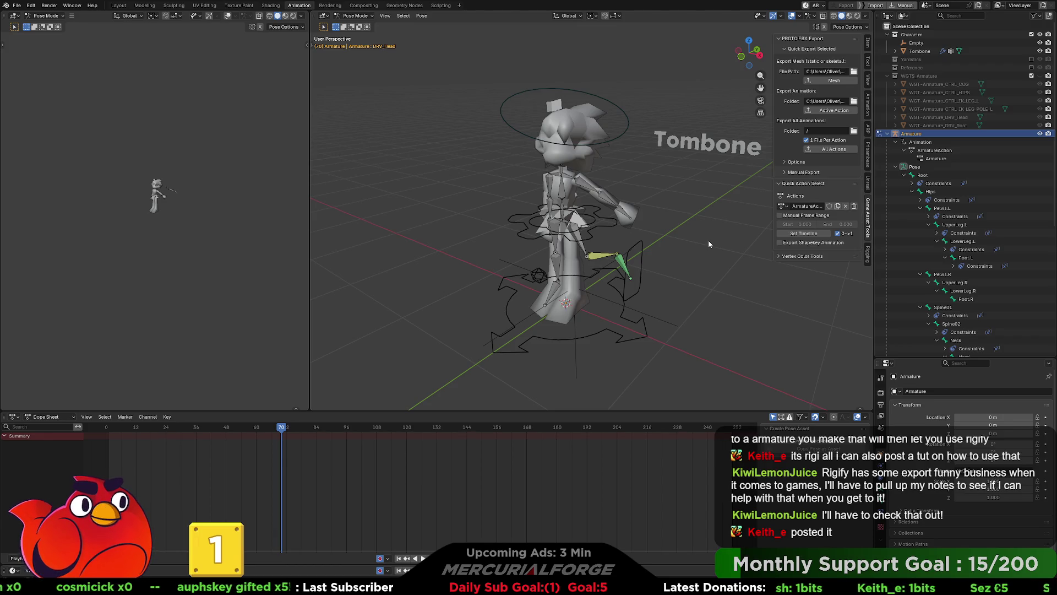
Inspect the armature action field and its action list, leaving the action unchanged.
{"action": "double_click", "coordinate": [807, 206]}
{"action": "key", "text": "Escape"}
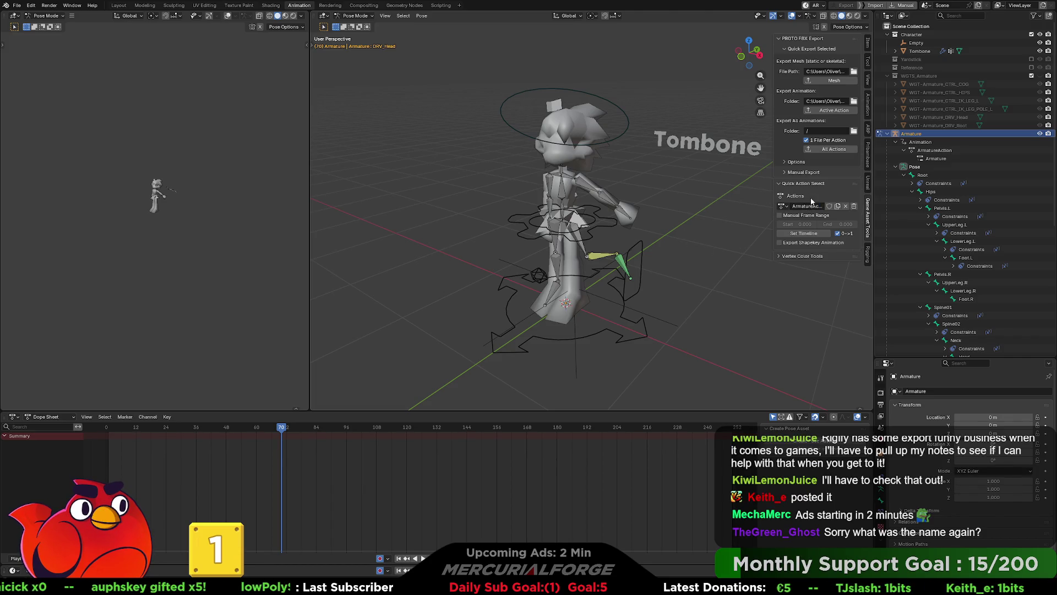
{"action": "left_click", "coordinate": [782, 206]}
{"action": "left_click", "coordinate": [815, 194]}
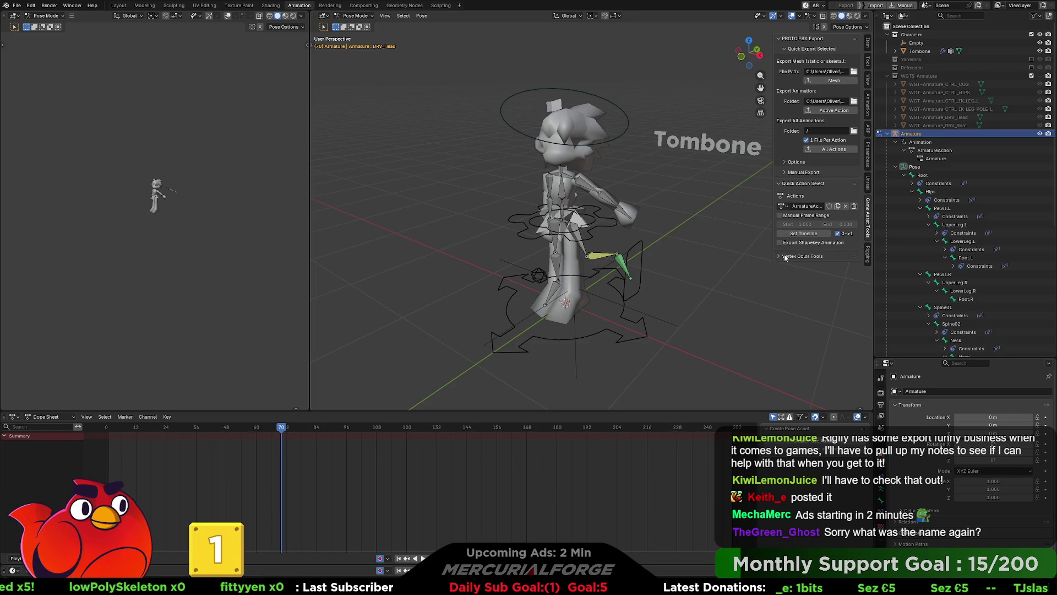
Toggle Export Shapekey Animation on and back off, and expand then collapse the vertex color tools.
{"action": "left_click", "coordinate": [781, 244]}
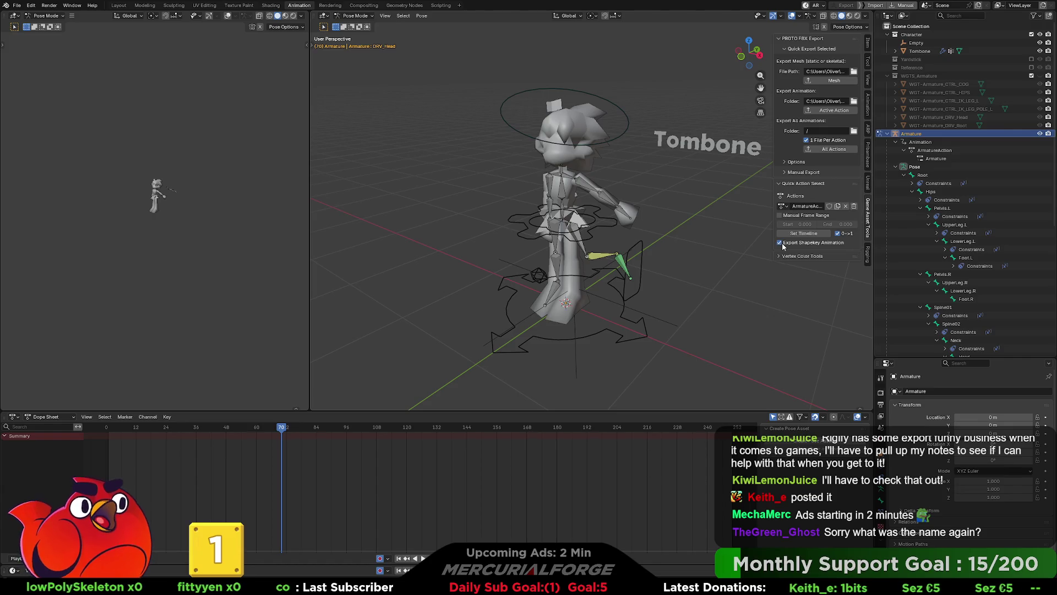
{"action": "left_click", "coordinate": [780, 242]}
{"action": "left_click", "coordinate": [782, 257]}
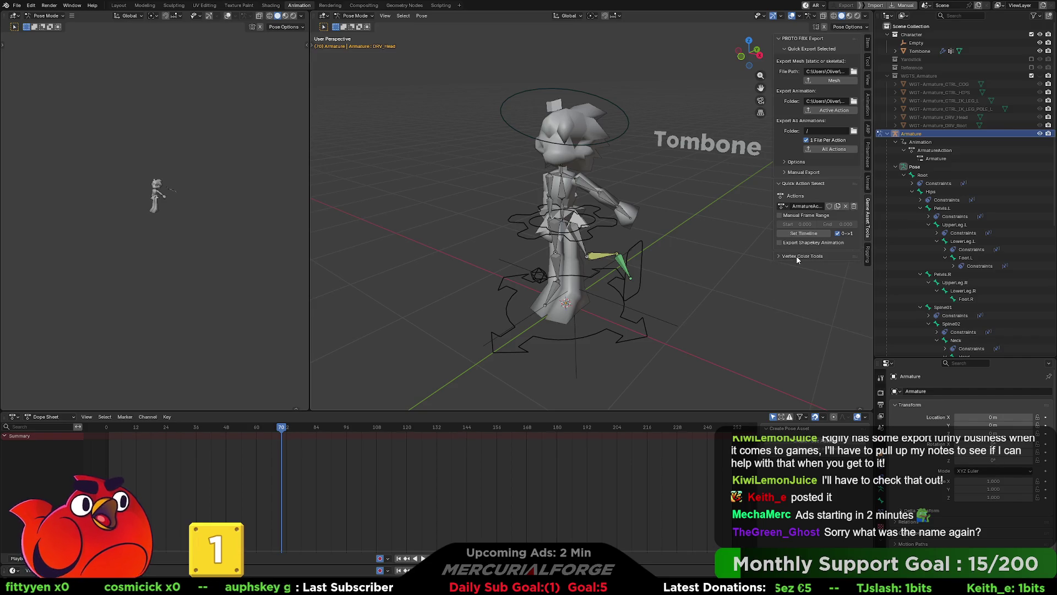
{"action": "left_click", "coordinate": [801, 259]}
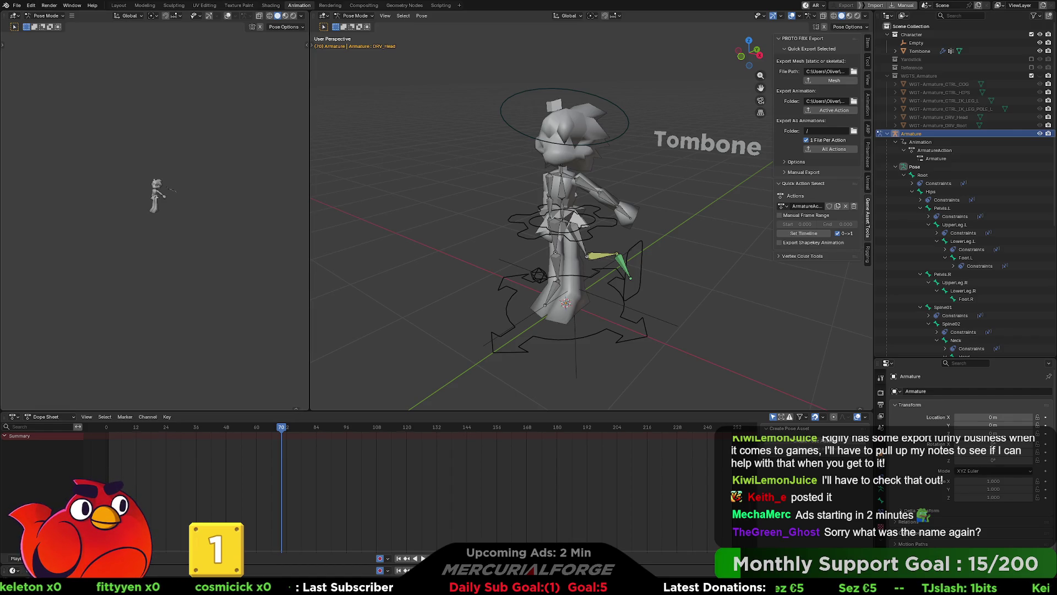
{"action": "left_click", "coordinate": [31, 5]}
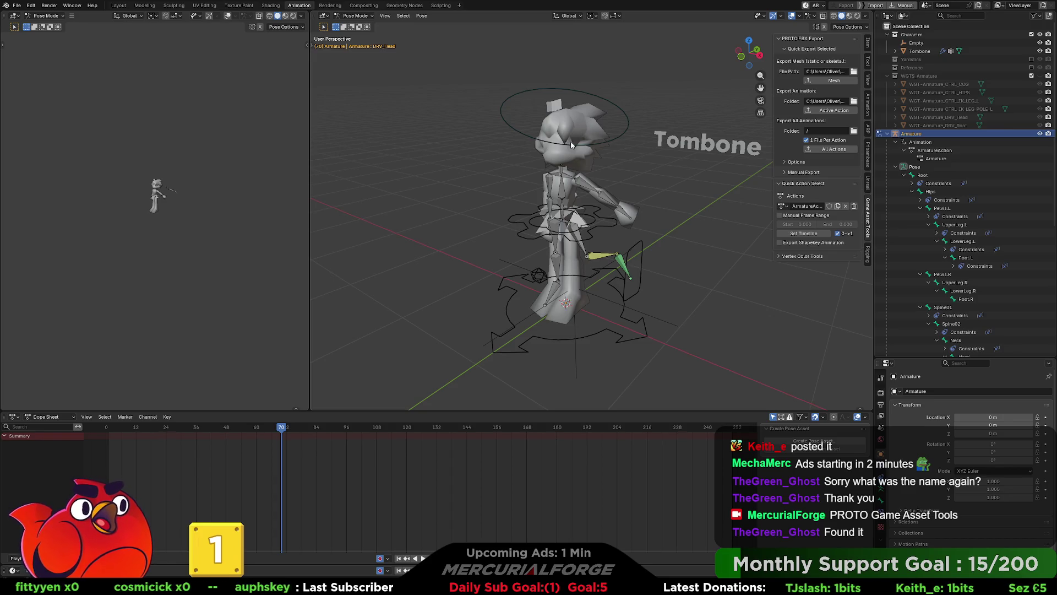
Select the Spine02 bone, Tab the armature into Edit Mode and back to Object Mode, then deselect the mesh and armature.
{"action": "left_click", "coordinate": [564, 193]}
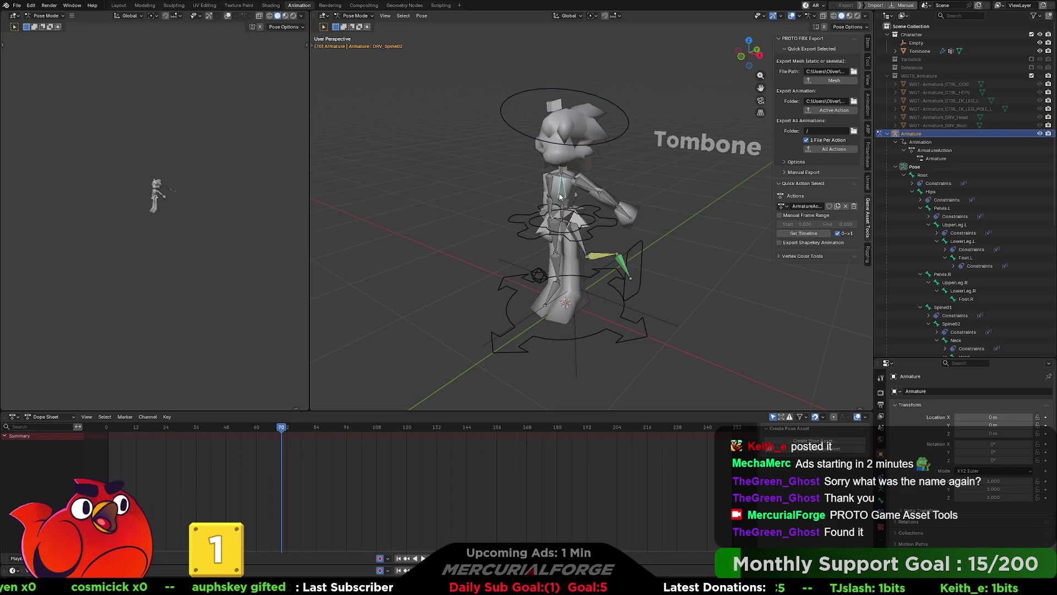
{"action": "key", "text": "Tab"}
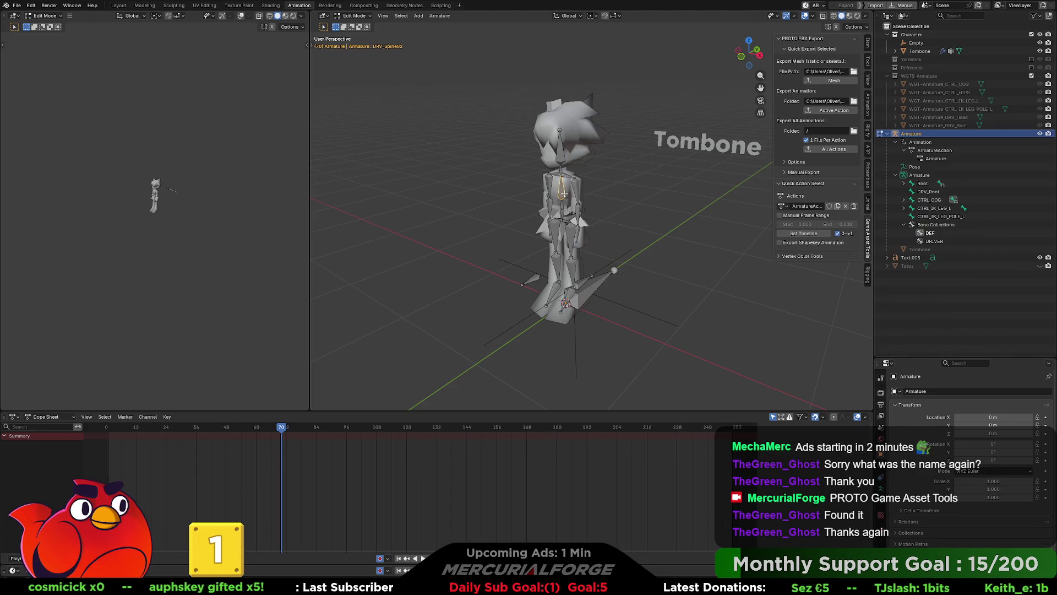
{"action": "key", "text": "Tab"}
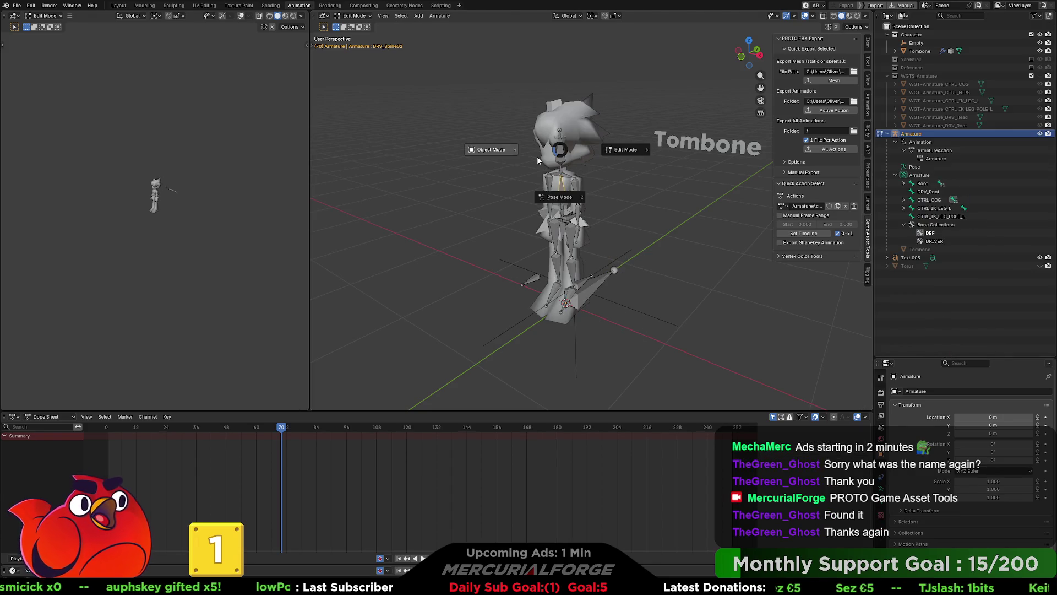
{"action": "left_click", "coordinate": [581, 165]}
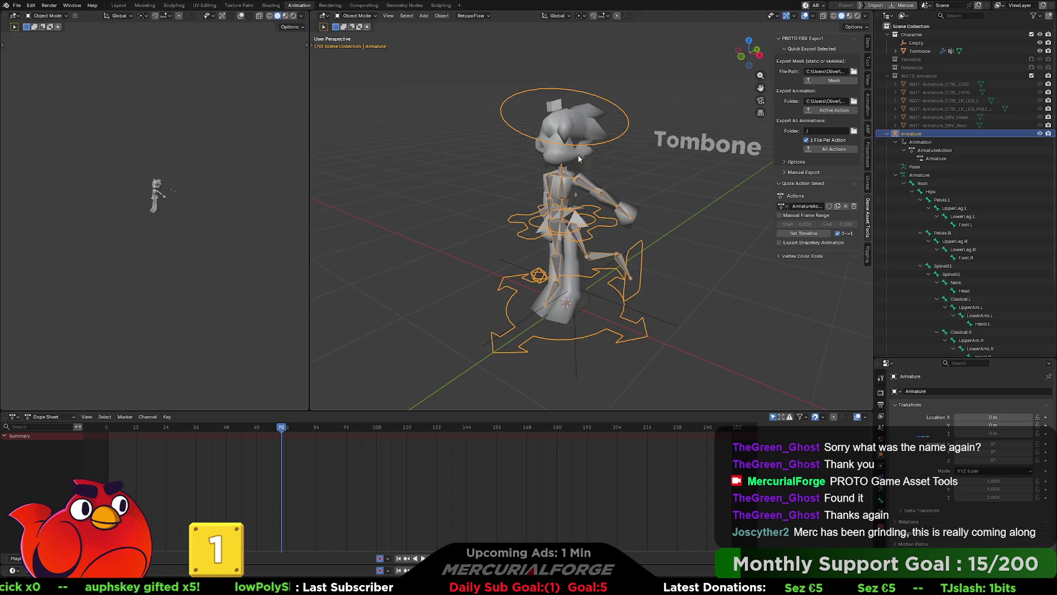
{"action": "left_click", "coordinate": [562, 194], "text": "shift"}
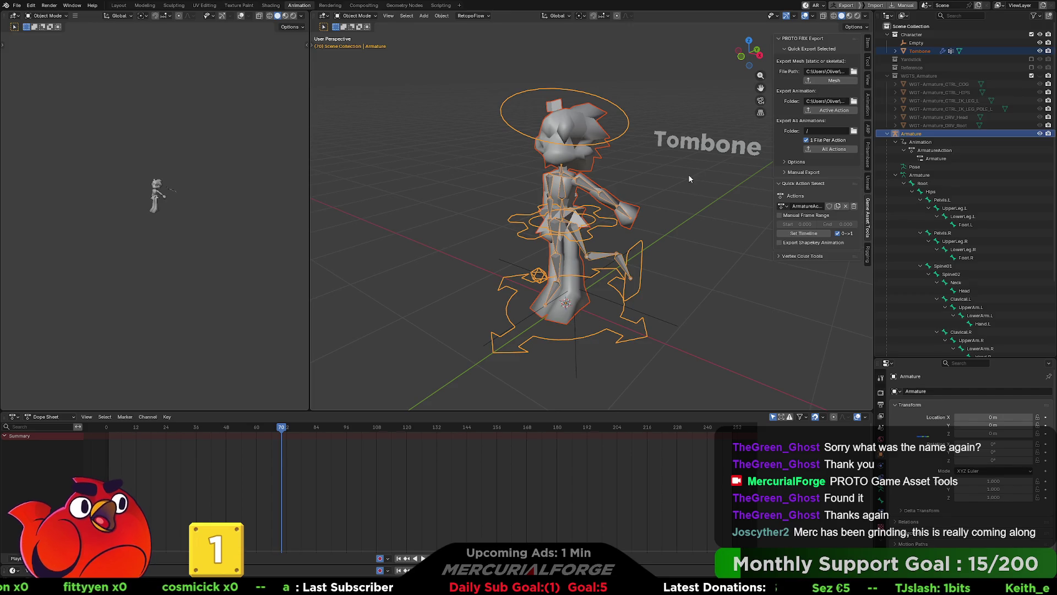
{"action": "left_click", "coordinate": [668, 176]}
{"action": "scroll", "coordinate": [666, 176], "scroll_direction": "up", "scroll_amount": 2}
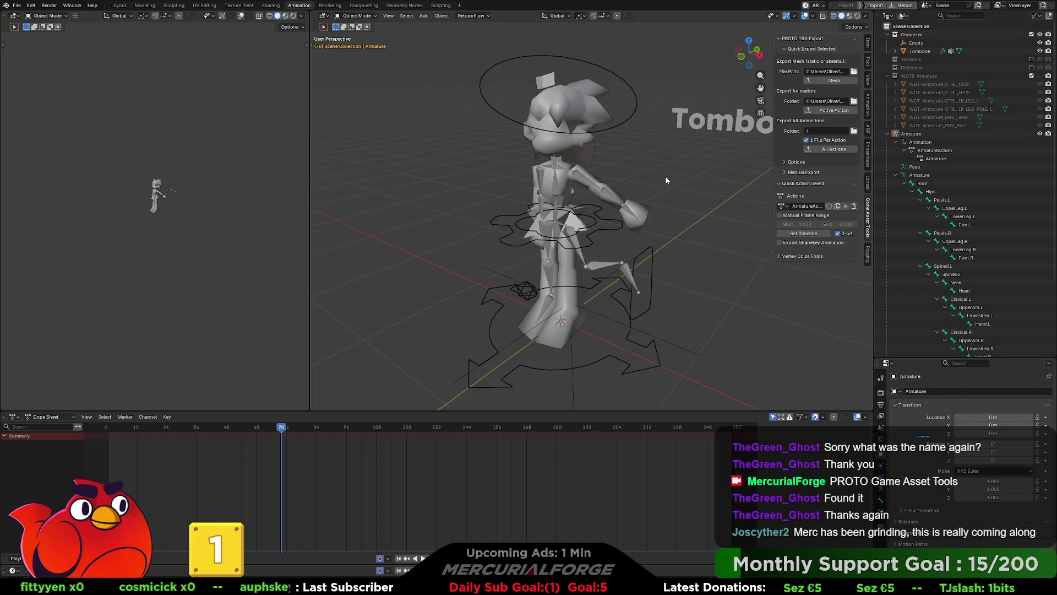
Preview the character in Material Preview and orbit to a front view of the torso.
{"action": "key", "text": "z"}
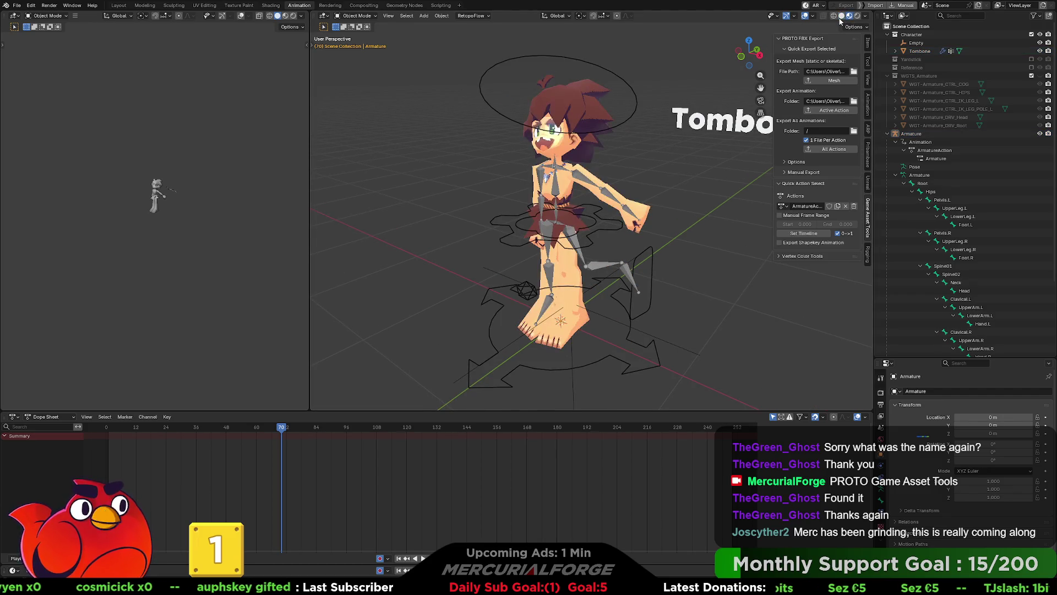
{"action": "scroll", "coordinate": [551, 209], "scroll_direction": "up", "scroll_amount": 2}
{"action": "mouse_move", "coordinate": [551, 209]}
{"action": "middle_mouse_down"}
{"action": "mouse_move", "coordinate": [600, 225]}
{"action": "mouse_move", "coordinate": [617, 253]}
{"action": "mouse_move", "coordinate": [649, 251]}
{"action": "mouse_move", "coordinate": [488, 258]}
{"action": "middle_mouse_up"}
{"action": "scroll", "coordinate": [617, 255], "scroll_direction": "up", "scroll_amount": 3}
{"action": "scroll", "coordinate": [650, 251], "scroll_direction": "up", "scroll_amount": 4}
Switch to Solid shading with Texture object colour and Flat lighting, viewed from the front.
{"action": "left_click", "coordinate": [865, 15]}
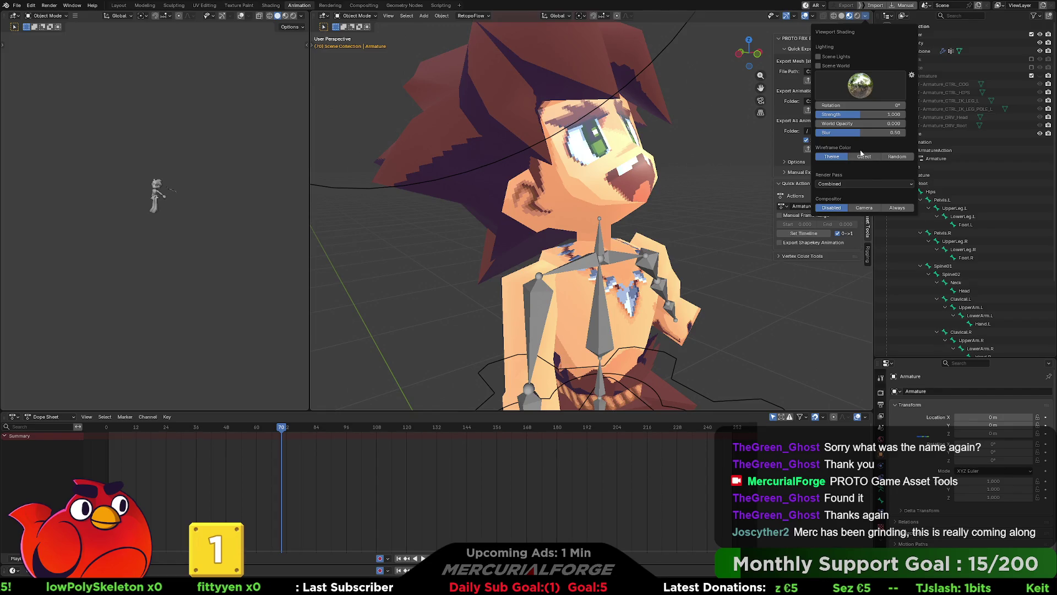
{"action": "left_click", "coordinate": [841, 15]}
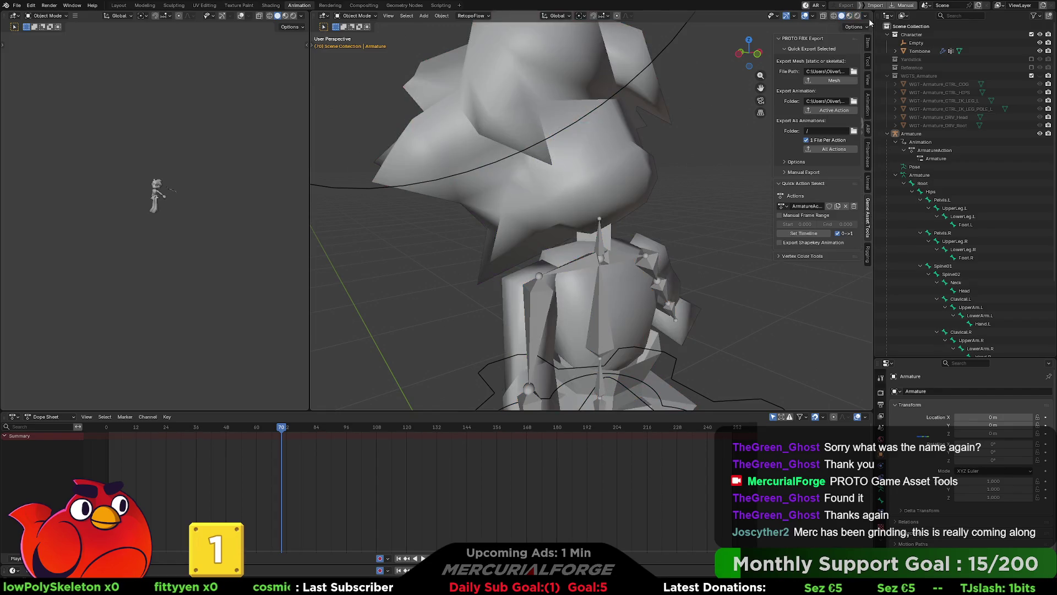
{"action": "left_click", "coordinate": [866, 15]}
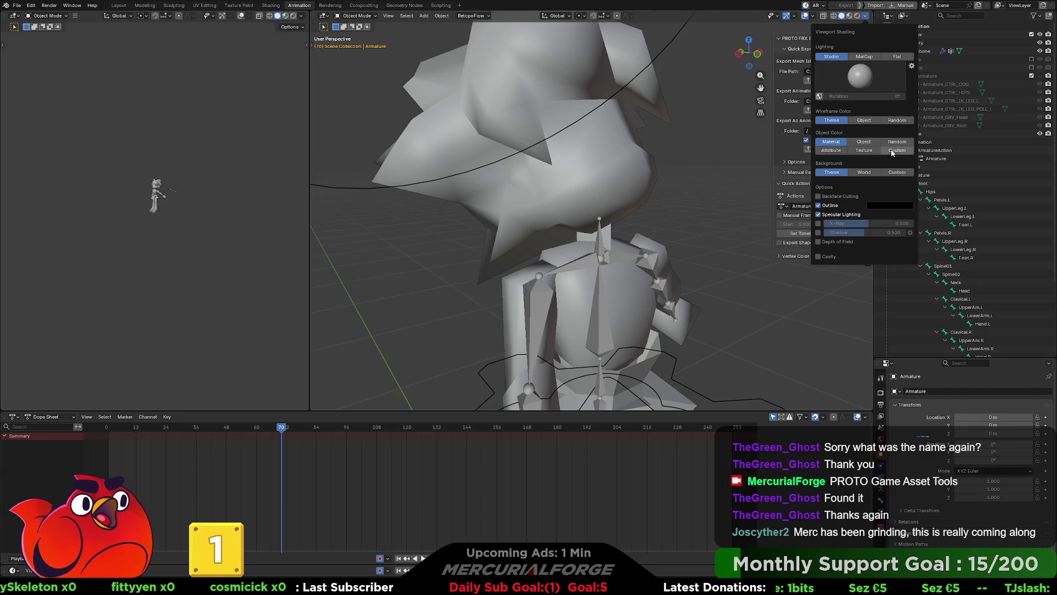
{"action": "left_click", "coordinate": [857, 151]}
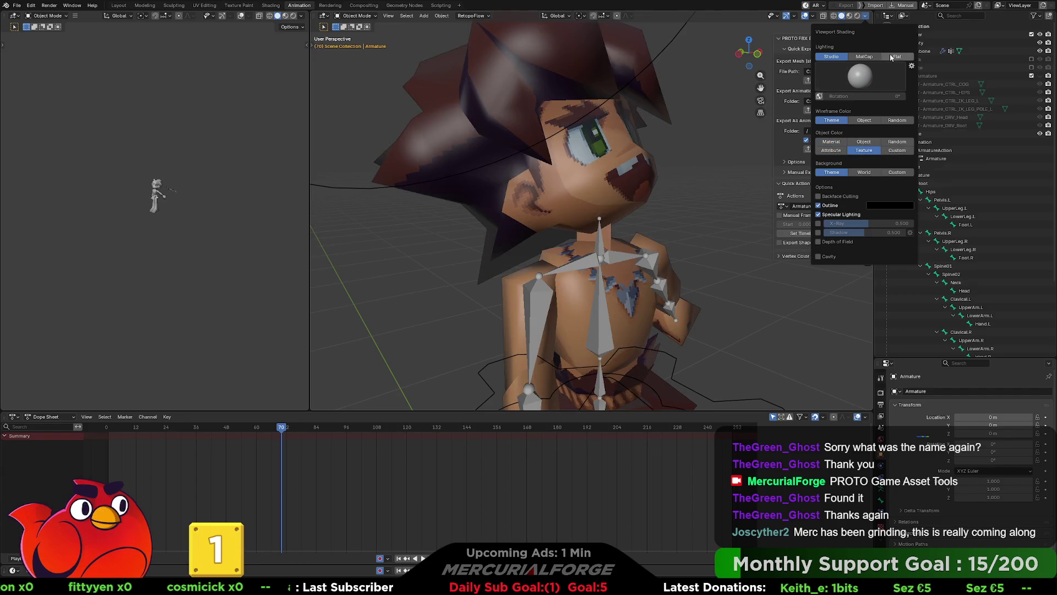
{"action": "left_click", "coordinate": [891, 58]}
{"action": "mouse_move", "coordinate": [664, 160]}
{"action": "middle_mouse_down"}
{"action": "mouse_move", "coordinate": [619, 160]}
{"action": "mouse_move", "coordinate": [636, 160]}
{"action": "mouse_move", "coordinate": [645, 140]}
{"action": "mouse_move", "coordinate": [639, 154]}
{"action": "mouse_move", "coordinate": [620, 143]}
{"action": "mouse_move", "coordinate": [645, 130]}
{"action": "middle_mouse_up"}
{"action": "scroll", "coordinate": [642, 143], "scroll_direction": "down", "scroll_amount": 5}
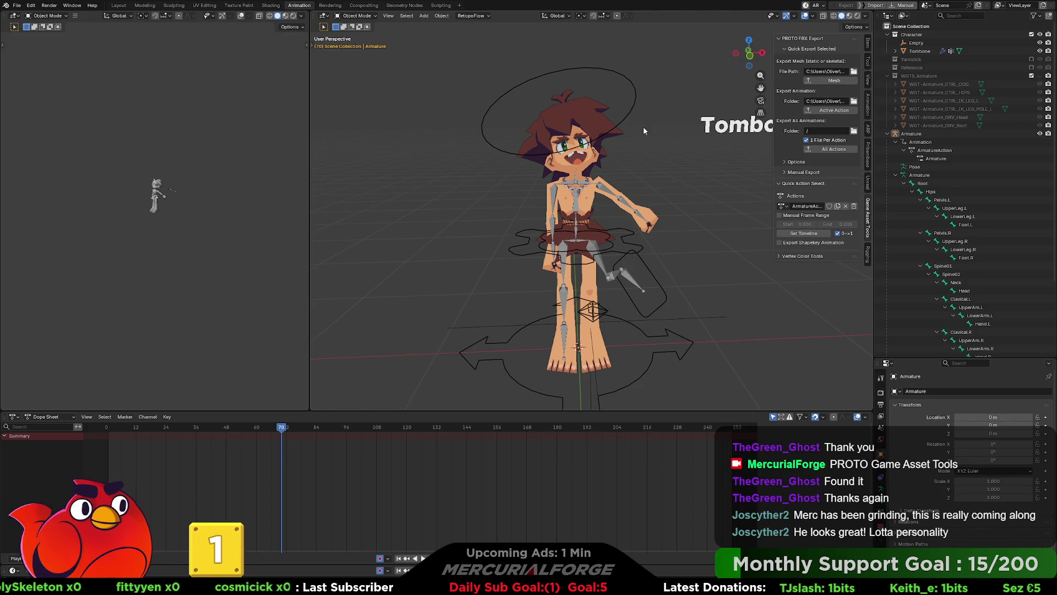
{"action": "left_click", "coordinate": [173, 6]}
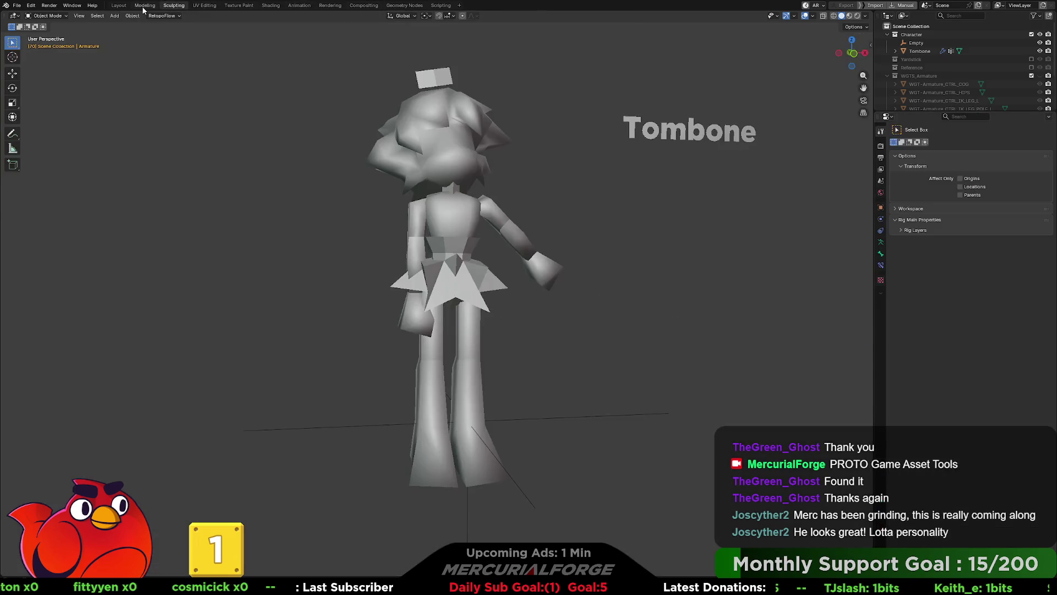
Switch to the Modeling workspace, hide overlays with Shift+Alt+Z, and zoom in on the caveboy's face.
{"action": "left_click", "coordinate": [145, 6]}
{"action": "scroll", "coordinate": [600, 165], "scroll_direction": "down", "scroll_amount": 5}
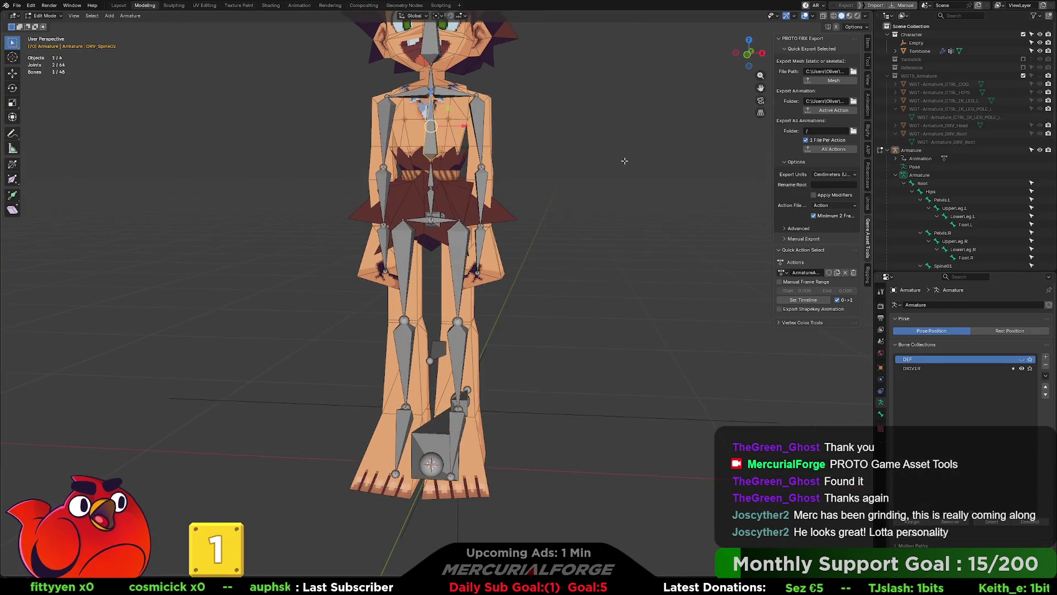
{"action": "key", "text": "shift+alt+z"}
{"action": "scroll", "coordinate": [609, 334], "scroll_direction": "up", "scroll_amount": 8}
{"action": "scroll", "coordinate": [610, 333], "scroll_direction": "up", "scroll_amount": 4}
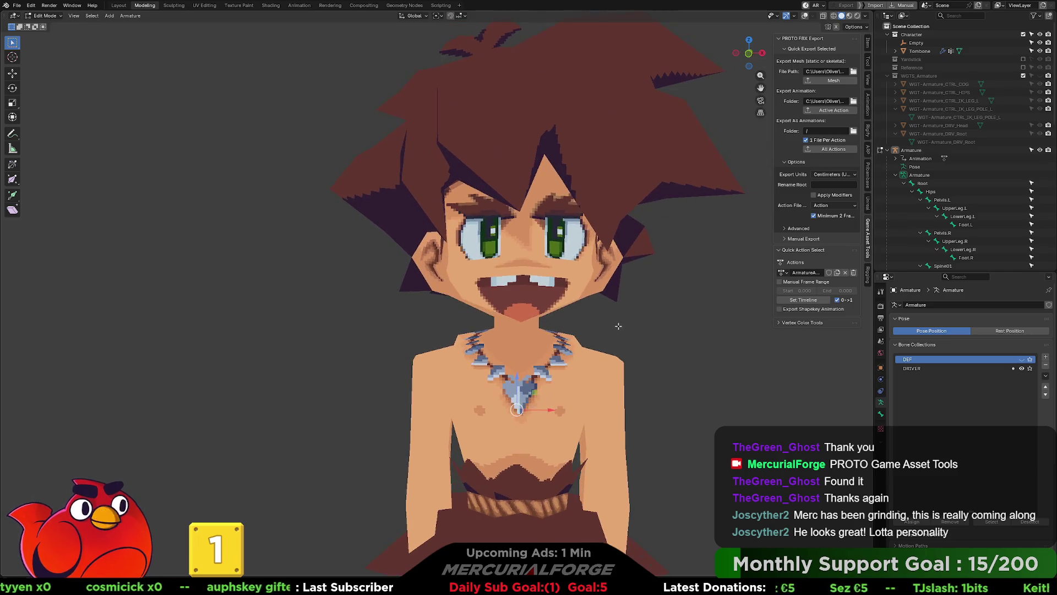
{"action": "scroll", "coordinate": [624, 322], "scroll_direction": "up", "scroll_amount": 5}
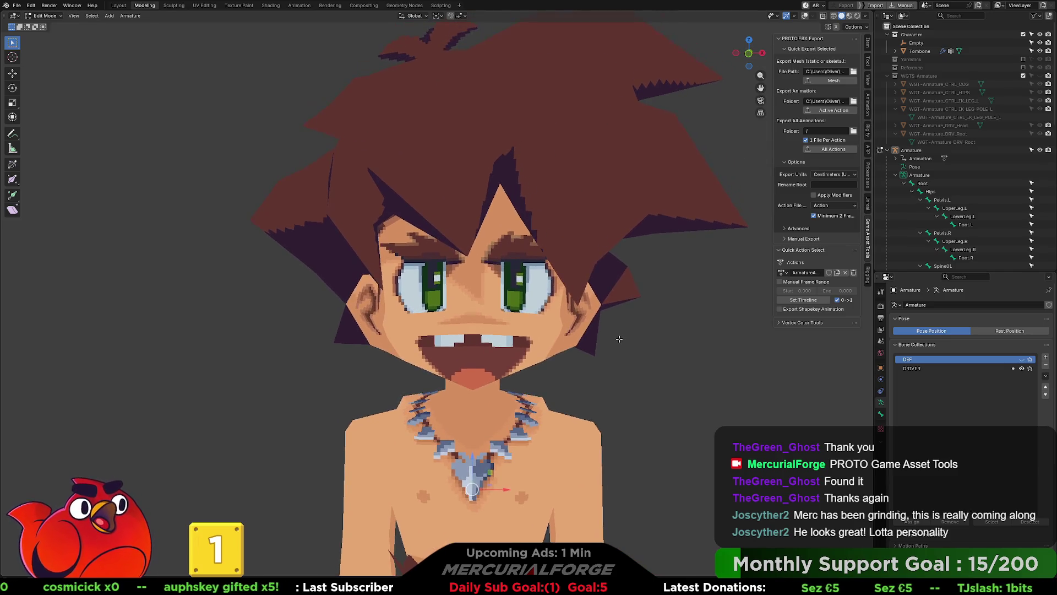
{"action": "scroll", "coordinate": [622, 335], "scroll_direction": "down", "scroll_amount": 5}
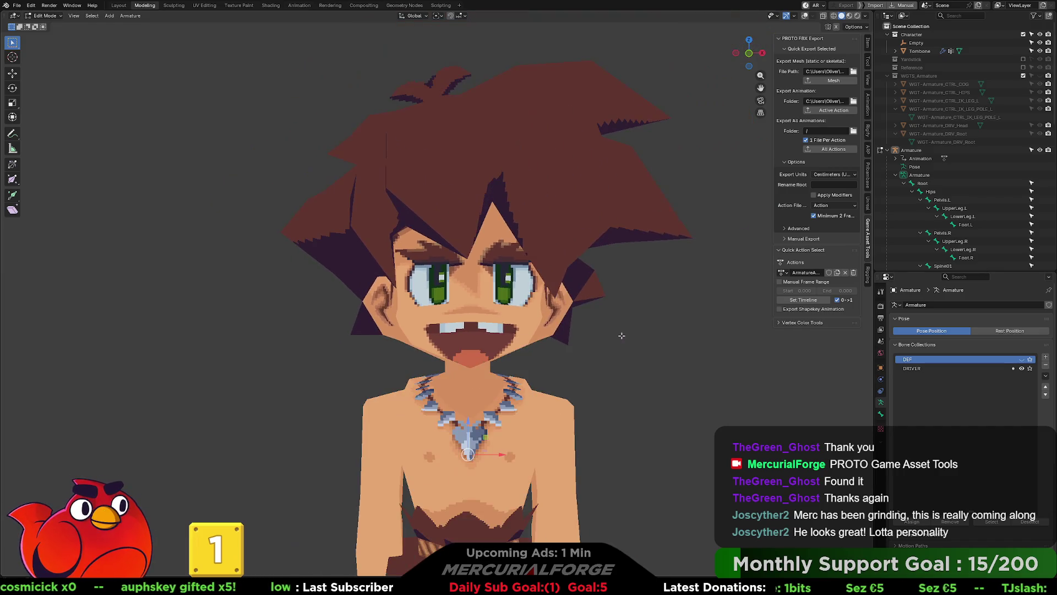
{"action": "scroll", "coordinate": [613, 322], "scroll_direction": "up", "scroll_amount": 2}
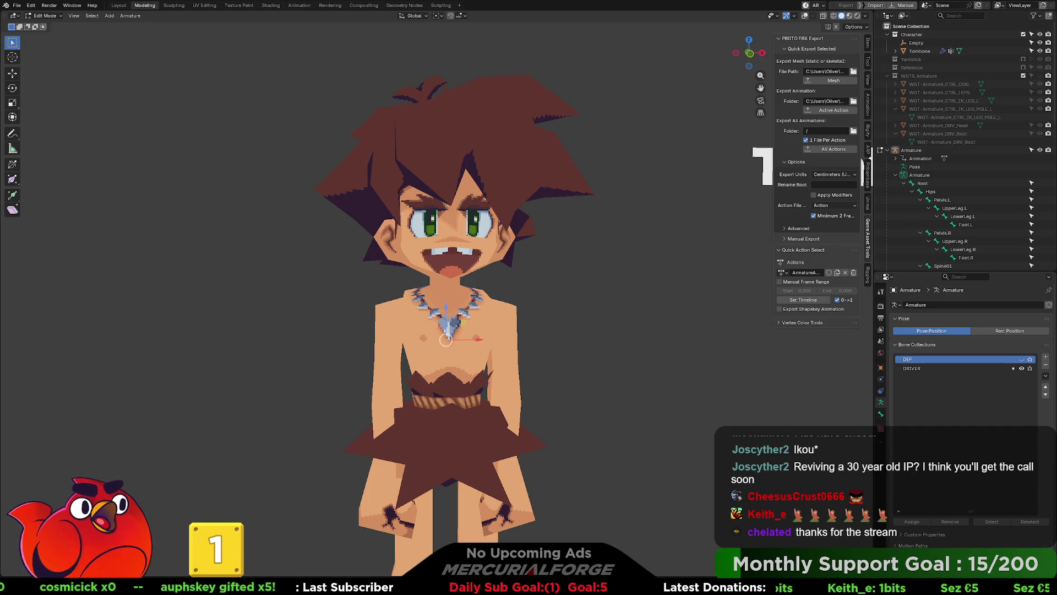
{"action": "mouse_move", "coordinate": [732, 353]}
{"action": "middle_mouse_down"}
{"action": "mouse_move", "coordinate": [585, 361]}
{"action": "mouse_move", "coordinate": [620, 255]}
{"action": "mouse_move", "coordinate": [611, 270]}
{"action": "mouse_move", "coordinate": [502, 283]}
{"action": "mouse_move", "coordinate": [683, 282]}
{"action": "middle_mouse_up"}
{"action": "mouse_move", "coordinate": [537, 268]}
{"action": "middle_mouse_down"}
{"action": "mouse_move", "coordinate": [703, 281]}
{"action": "mouse_move", "coordinate": [600, 277]}
{"action": "middle_mouse_up"}
{"action": "scroll", "coordinate": [501, 286], "scroll_direction": "up", "scroll_amount": 3}
{"action": "middle_click_drag", "start_coordinate": [501, 286], "coordinate": [423, 258]}
{"action": "key", "text": "KP_1"}
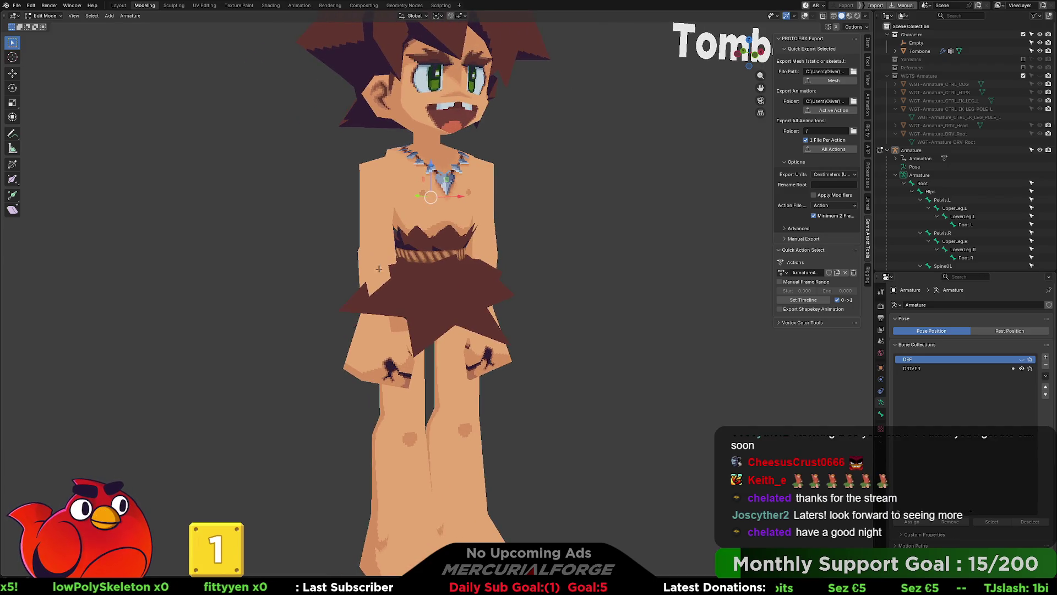
{"action": "key", "text": "KP_3"}
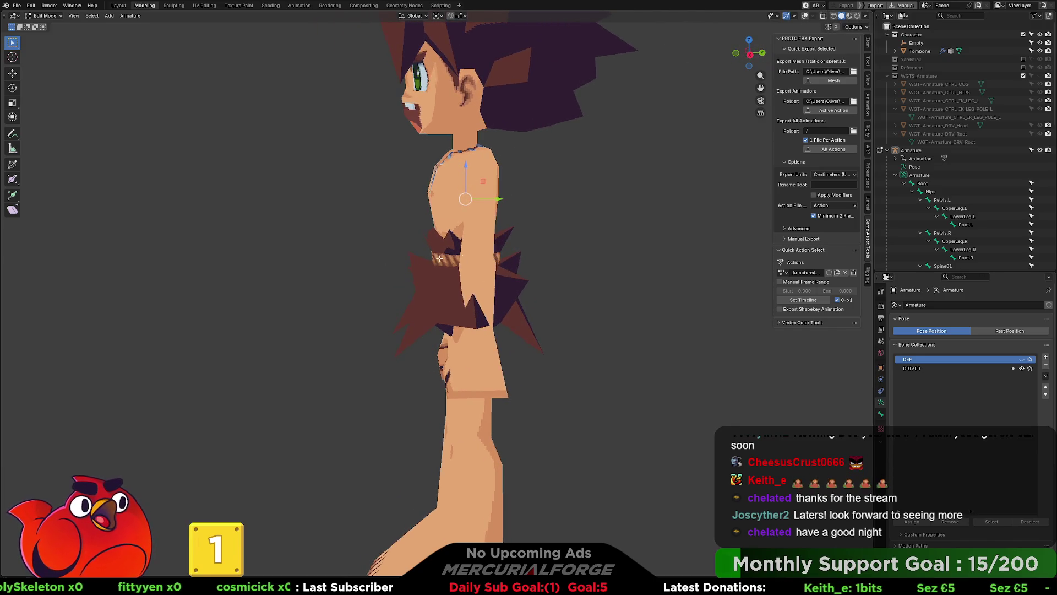
{"action": "key", "text": "KP_1"}
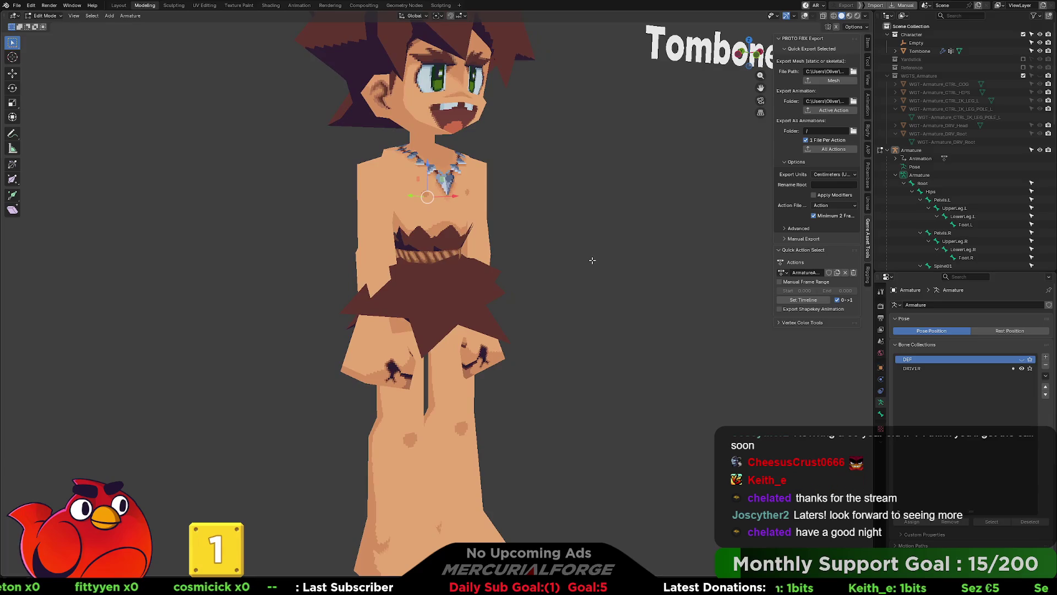
Enter Pose Mode, show overlays, and rotate DRV_UpperArm.L down toward the body.
{"action": "mouse_move", "coordinate": [551, 250]}
{"action": "middle_mouse_down"}
{"action": "mouse_move", "coordinate": [455, 240]}
{"action": "mouse_move", "coordinate": [544, 240]}
{"action": "middle_mouse_up"}
{"action": "key", "text": "ctrl+Tab"}
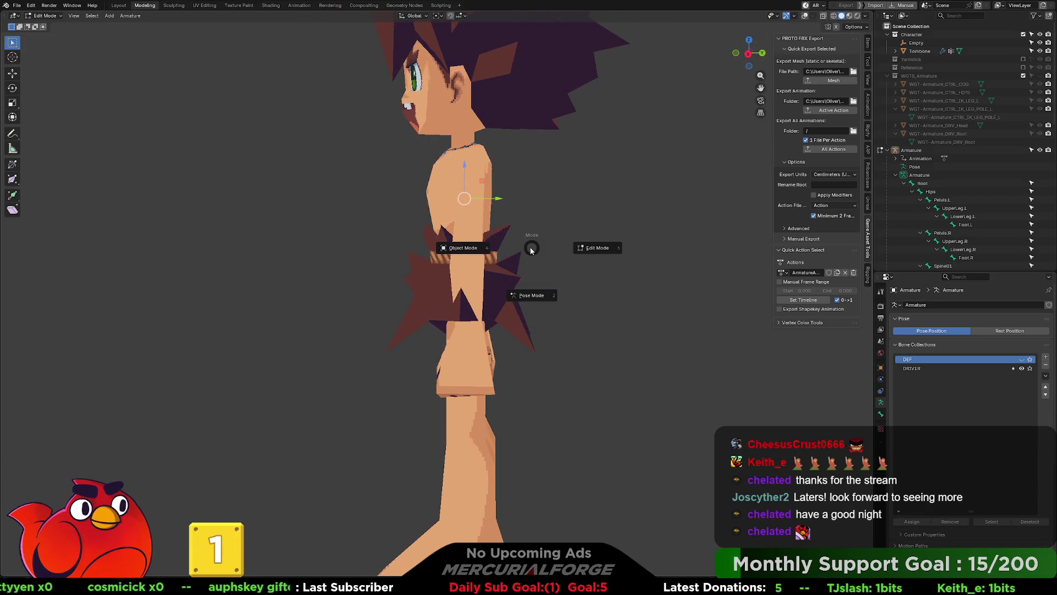
{"action": "left_click", "coordinate": [537, 286]}
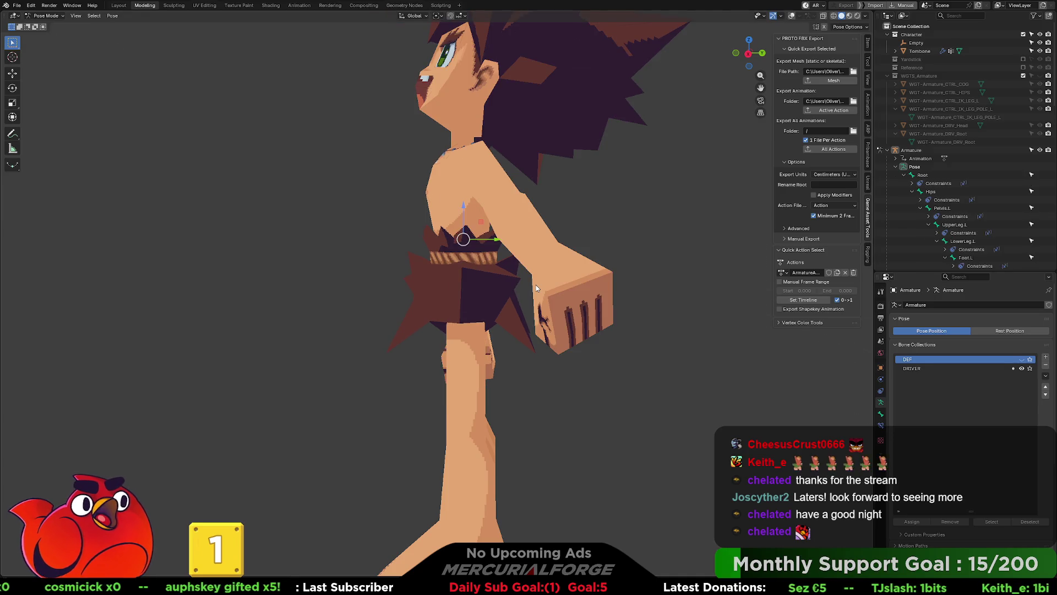
{"action": "key", "text": "shift+alt+z"}
{"action": "left_click", "coordinate": [484, 188]}
{"action": "mouse_move", "coordinate": [484, 188]}
{"action": "middle_mouse_down"}
{"action": "mouse_move", "coordinate": [500, 220]}
{"action": "mouse_move", "coordinate": [528, 218]}
{"action": "middle_mouse_up"}
{"action": "key", "text": "r"}
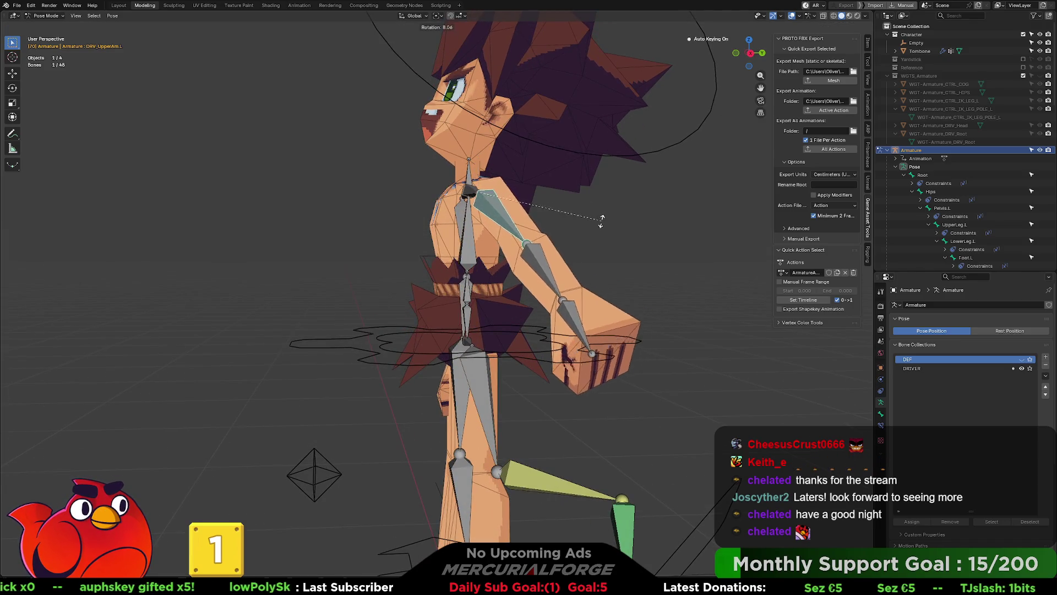
{"action": "left_click", "coordinate": [558, 250]}
{"action": "middle_click_drag", "start_coordinate": [557, 250], "coordinate": [626, 259]}
{"action": "key", "text": "r"}
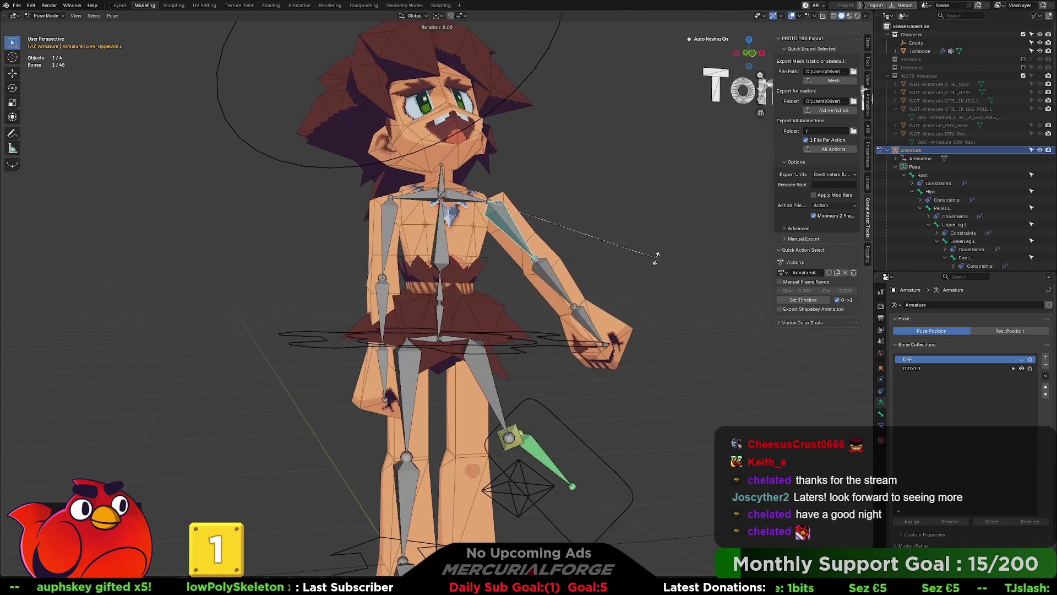
{"action": "left_click", "coordinate": [579, 310]}
{"action": "mouse_move", "coordinate": [579, 310]}
{"action": "middle_mouse_down"}
{"action": "mouse_move", "coordinate": [563, 280]}
{"action": "mouse_move", "coordinate": [466, 314]}
{"action": "middle_mouse_up"}
Rotate DRV_LowerArm.L around X as a test, then undo it so the arm hangs at rest.
{"action": "left_click", "coordinate": [477, 296]}
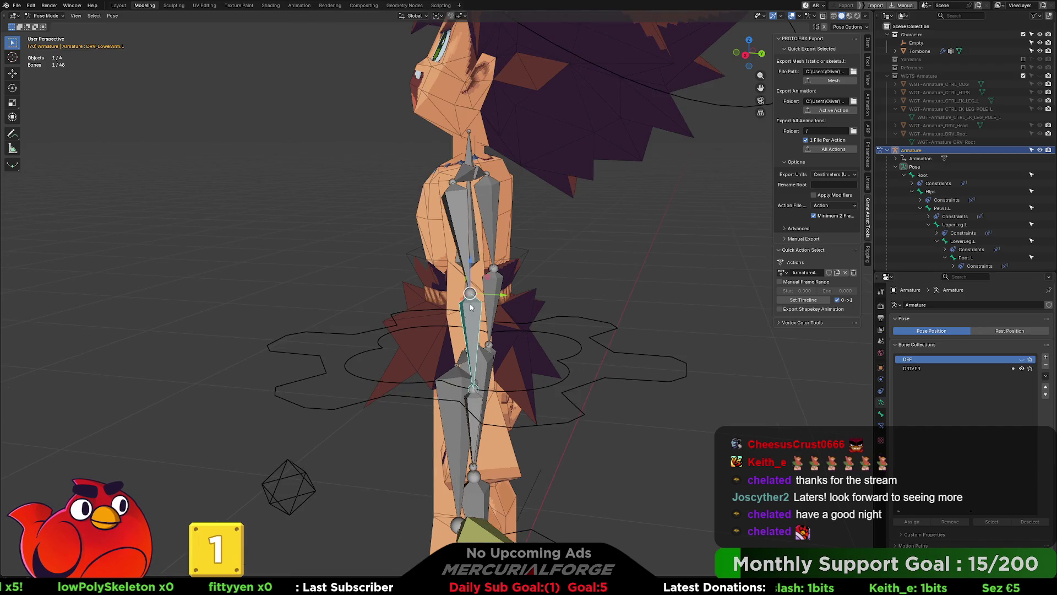
{"action": "key", "text": "shift+alt+z"}
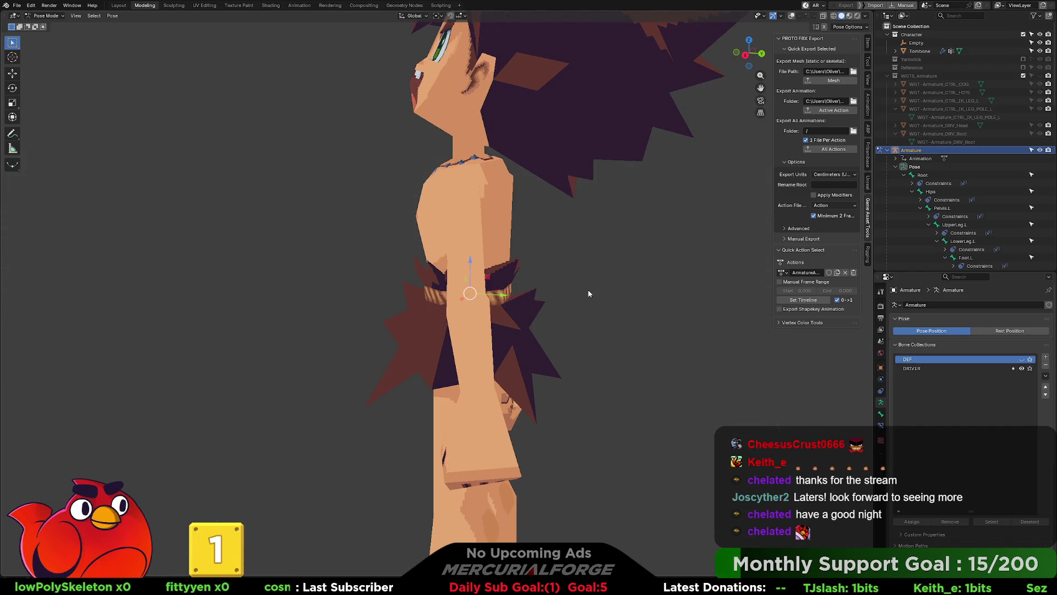
{"action": "key", "text": "r"}
{"action": "key", "text": "x"}
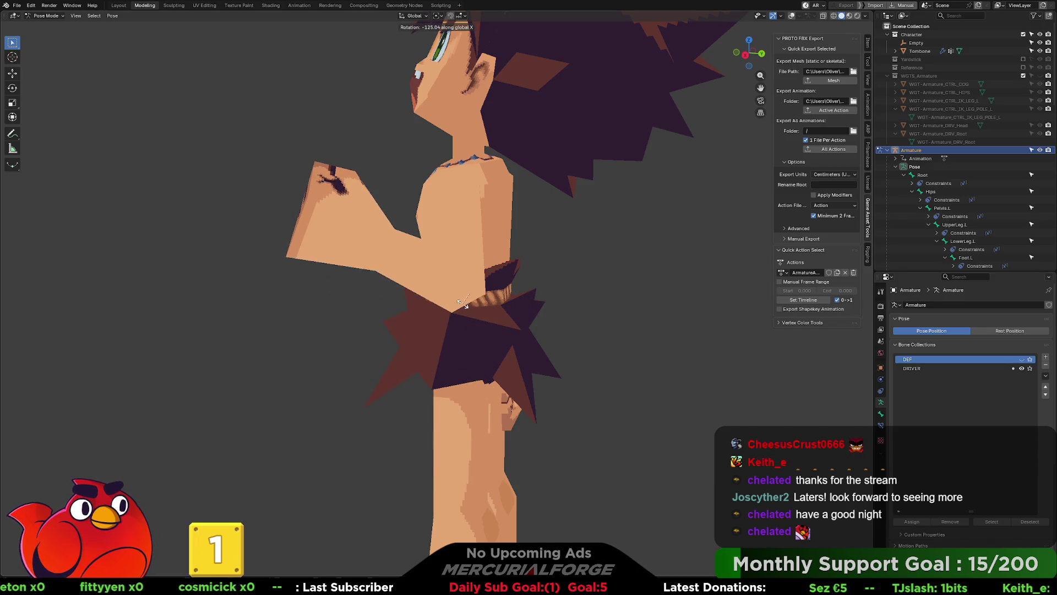
{"action": "left_click", "coordinate": [462, 304]}
{"action": "mouse_move", "coordinate": [461, 304]}
{"action": "middle_mouse_down"}
{"action": "mouse_move", "coordinate": [550, 327]}
{"action": "mouse_move", "coordinate": [614, 314]}
{"action": "mouse_move", "coordinate": [484, 306]}
{"action": "mouse_move", "coordinate": [512, 306]}
{"action": "mouse_move", "coordinate": [542, 231]}
{"action": "middle_mouse_up"}
{"action": "key", "text": "ctrl+z"}
{"action": "left_click_drag", "start_coordinate": [561, 206], "coordinate": [507, 232]}
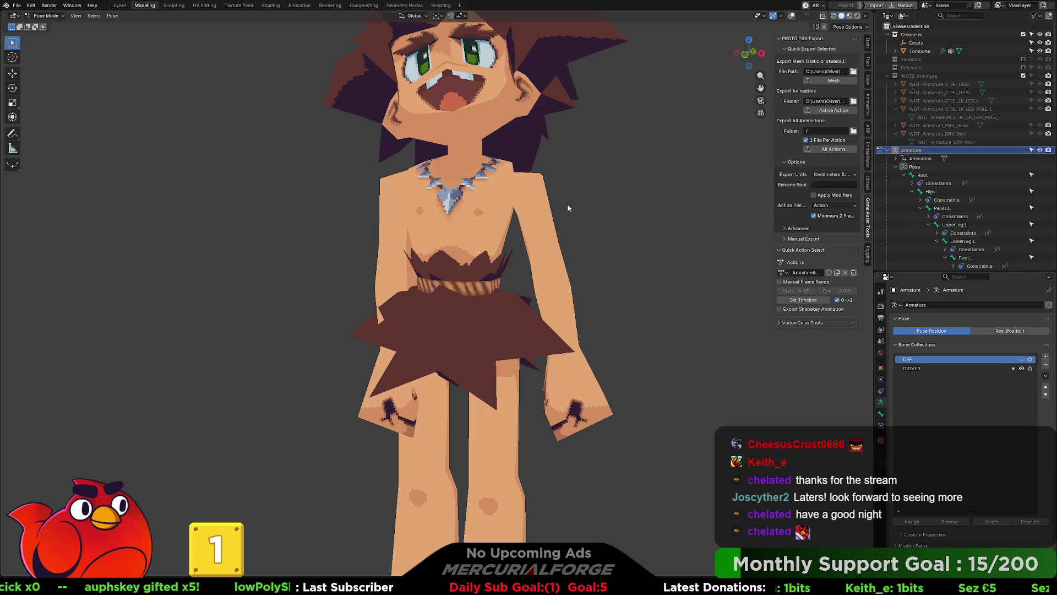
Rotate DRV_UpperArm.L, then rotate DRV_LowerArm.L constrained to Z then local X.
{"action": "key", "text": "shift+alt+z"}
{"action": "left_click", "coordinate": [541, 217]}
{"action": "key", "text": "r"}
{"action": "left_click", "coordinate": [592, 231]}
{"action": "middle_click_drag", "start_coordinate": [592, 231], "coordinate": [595, 257]}
{"action": "left_click", "coordinate": [594, 257]}
{"action": "key", "text": "r"}
{"action": "key", "text": "z"}
{"action": "key", "text": "x"}
{"action": "key", "text": "x"}
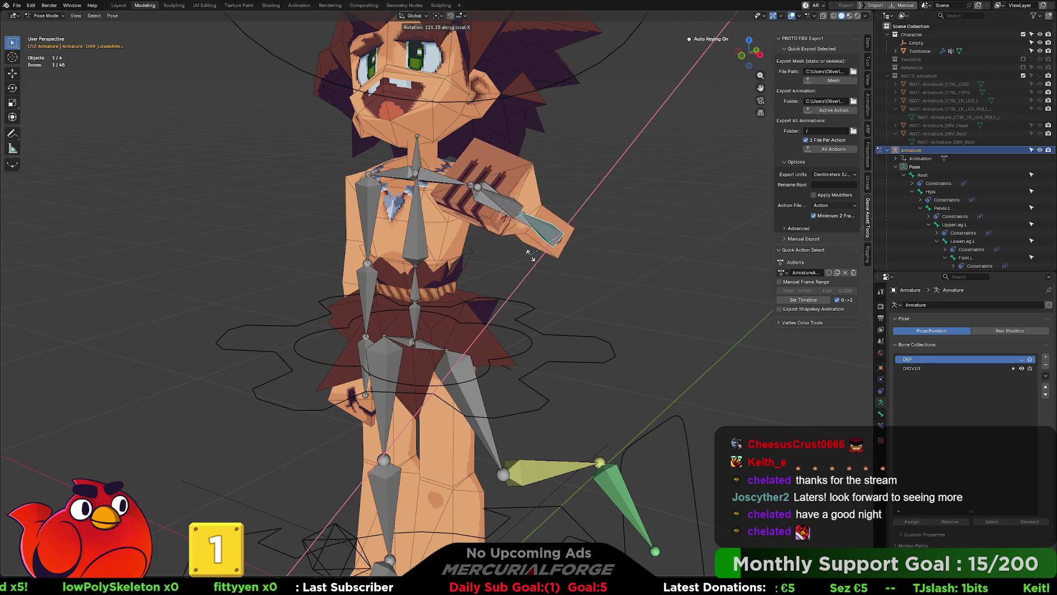
{"action": "left_click", "coordinate": [529, 258]}
Hide overlays, rotate the forearm again so the arm swings outward, and inspect the pose from several angles.
{"action": "middle_click_drag", "start_coordinate": [529, 259], "coordinate": [517, 294]}
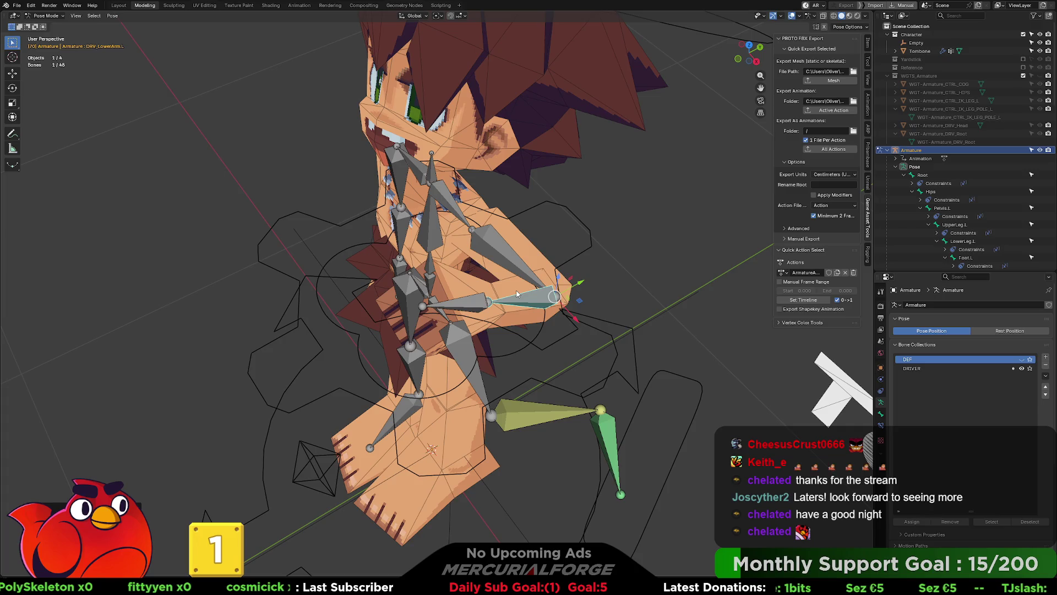
{"action": "key", "text": "shift+alt+z"}
{"action": "key", "text": "r"}
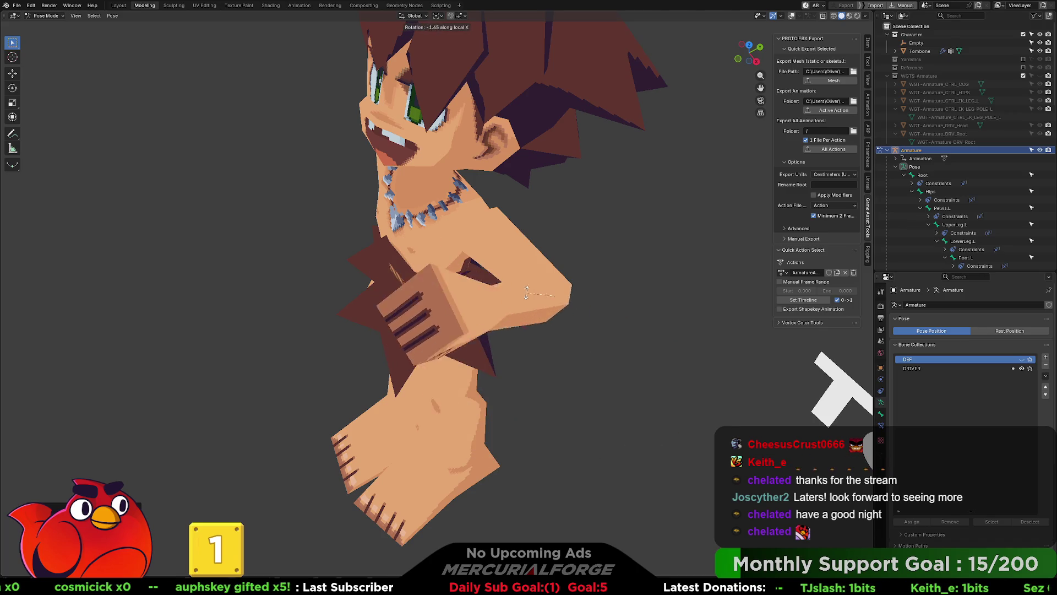
{"action": "left_click", "coordinate": [527, 294]}
{"action": "mouse_move", "coordinate": [527, 294]}
{"action": "middle_mouse_down"}
{"action": "mouse_move", "coordinate": [448, 283]}
{"action": "mouse_move", "coordinate": [642, 247]}
{"action": "mouse_move", "coordinate": [649, 275]}
{"action": "mouse_move", "coordinate": [546, 222]}
{"action": "mouse_move", "coordinate": [484, 229]}
{"action": "mouse_move", "coordinate": [567, 220]}
{"action": "middle_mouse_up"}
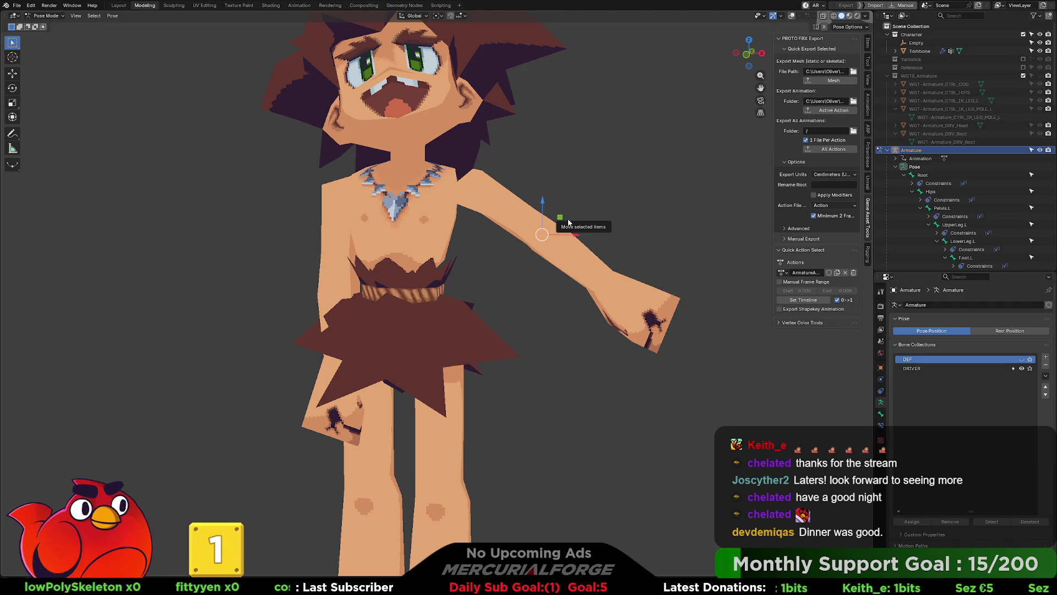
{"action": "mouse_move", "coordinate": [619, 224]}
{"action": "middle_mouse_down"}
{"action": "mouse_move", "coordinate": [426, 226]}
{"action": "mouse_move", "coordinate": [620, 222]}
{"action": "middle_mouse_up"}
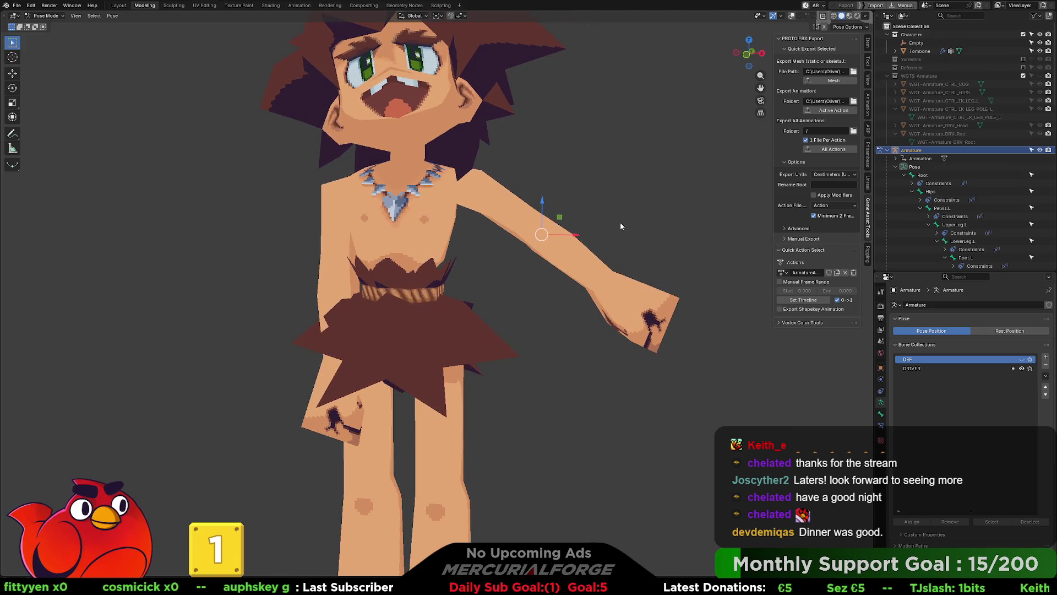
{"action": "mouse_move", "coordinate": [550, 260]}
{"action": "middle_mouse_down"}
{"action": "mouse_move", "coordinate": [590, 203]}
{"action": "mouse_move", "coordinate": [553, 227]}
{"action": "mouse_move", "coordinate": [494, 213]}
{"action": "middle_mouse_up"}
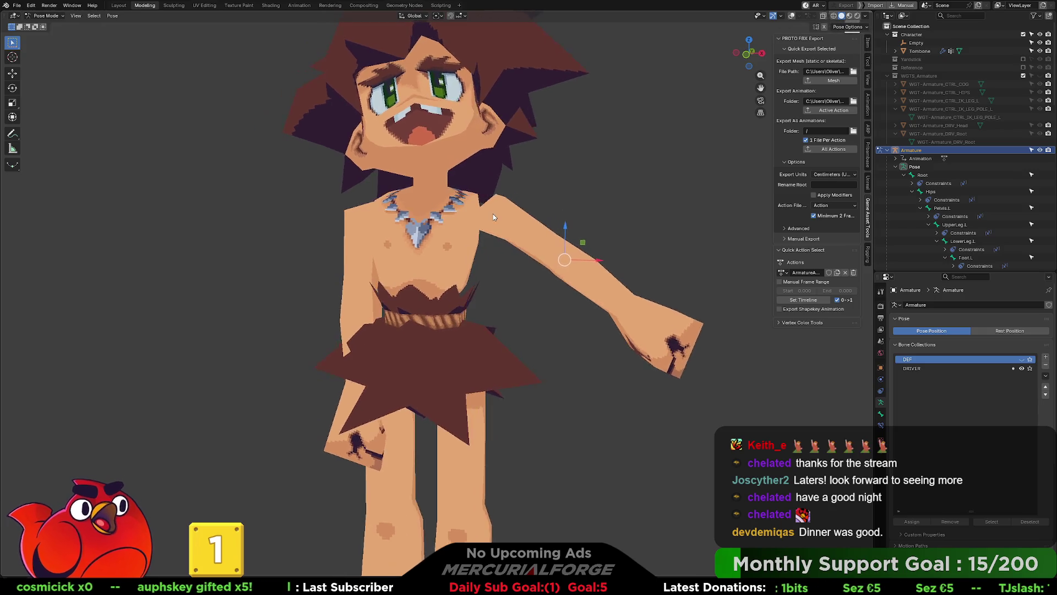
{"action": "scroll", "coordinate": [518, 196], "scroll_direction": "up", "scroll_amount": 4}
Cycle the armature between Edit and Object Mode via Tab and the Ctrl+Tab pie, ending in Object Mode.
{"action": "key", "text": "Tab"}
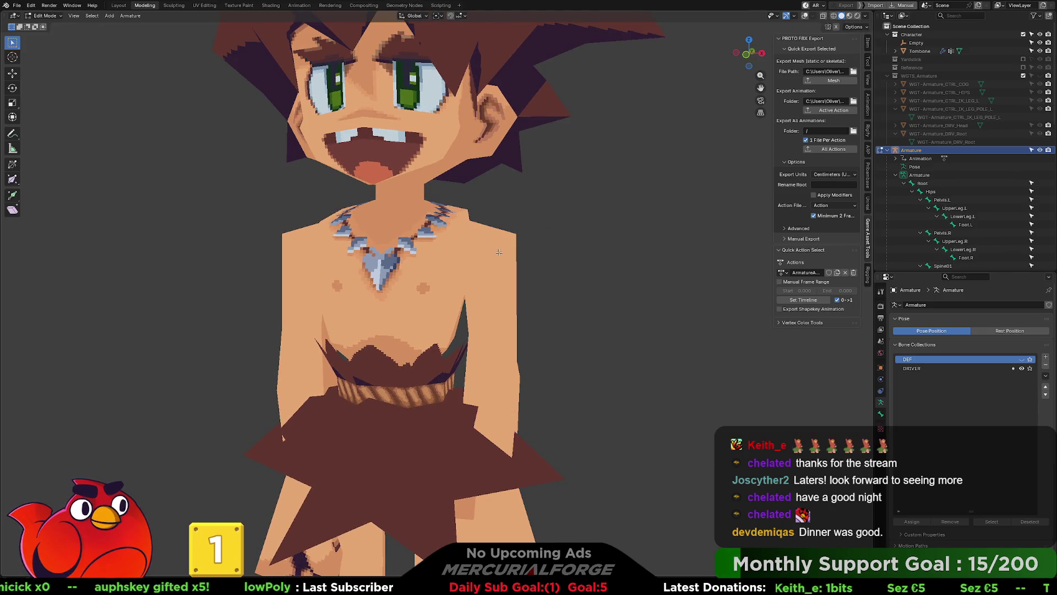
{"action": "key", "text": "ctrl+Tab"}
{"action": "key", "text": "shift+alt+z"}
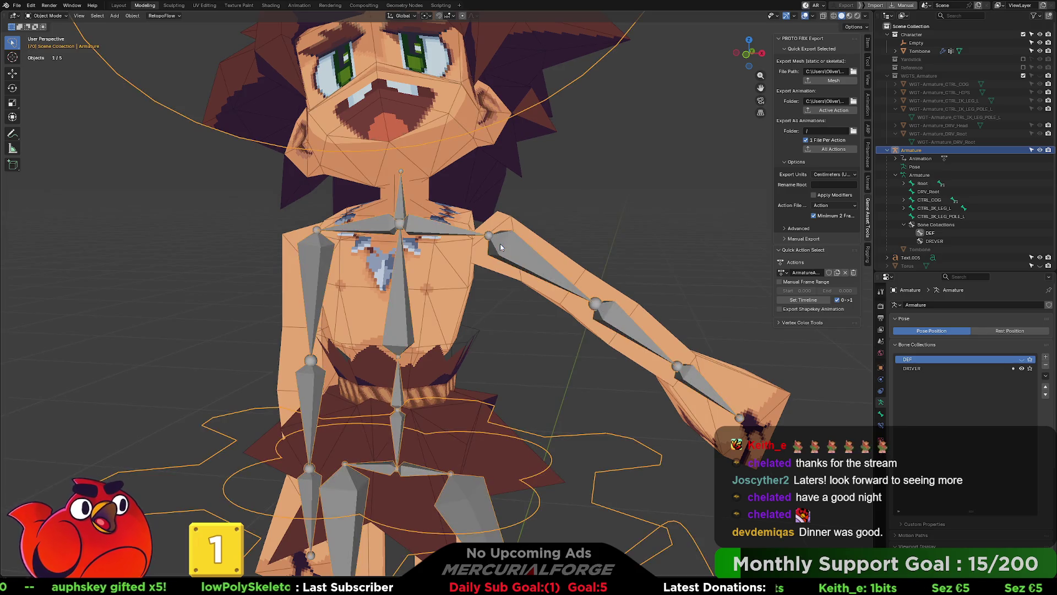
{"action": "key", "text": "Tab"}
{"action": "scroll", "coordinate": [501, 243], "scroll_direction": "up", "scroll_amount": 2}
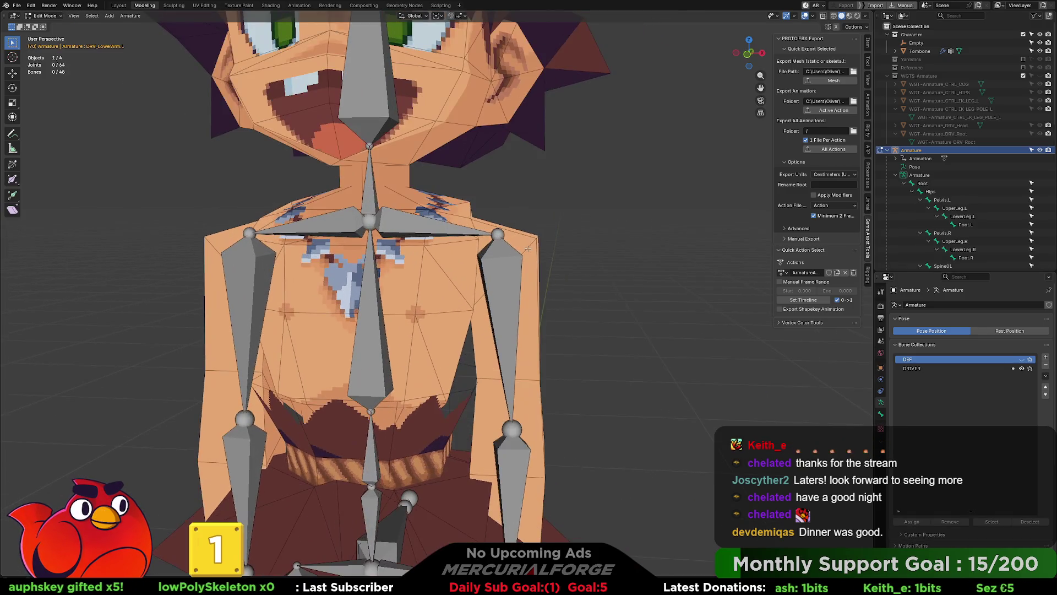
{"action": "middle_click_drag", "start_coordinate": [535, 245], "coordinate": [524, 246]}
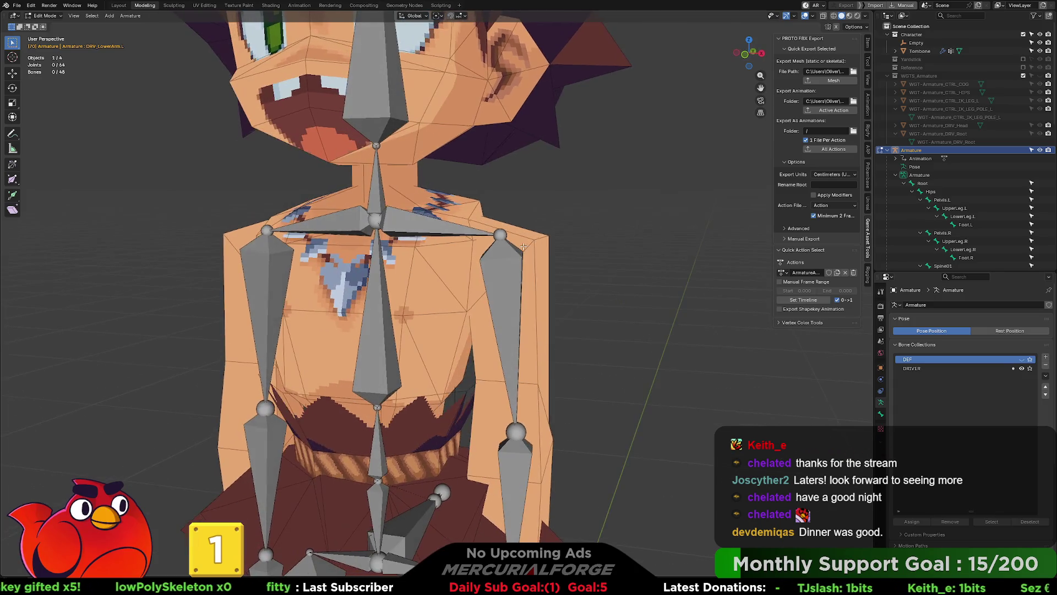
{"action": "key", "text": "Tab"}
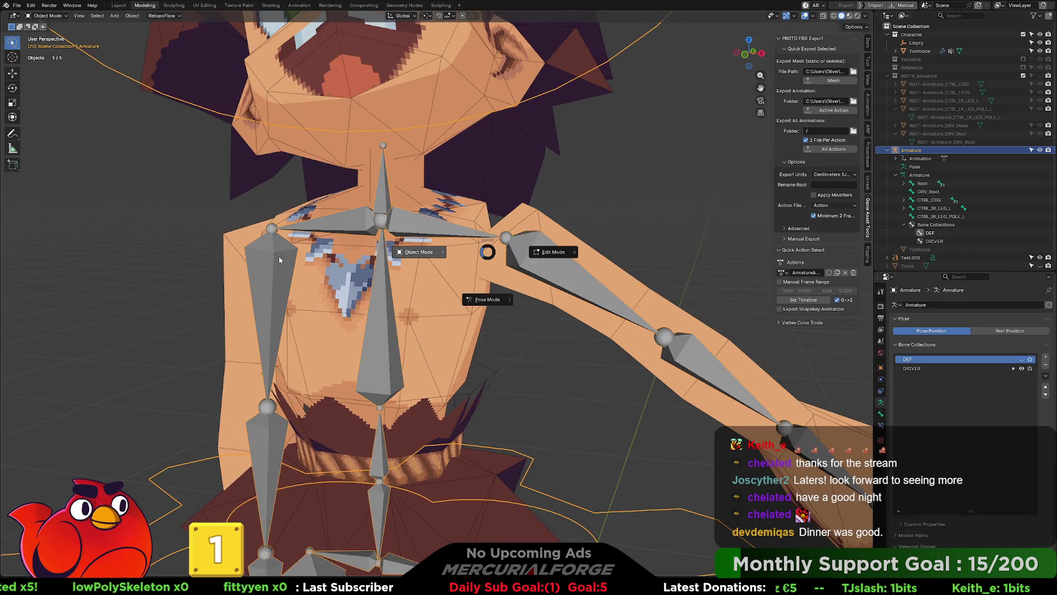
{"action": "key", "text": "ctrl+Tab"}
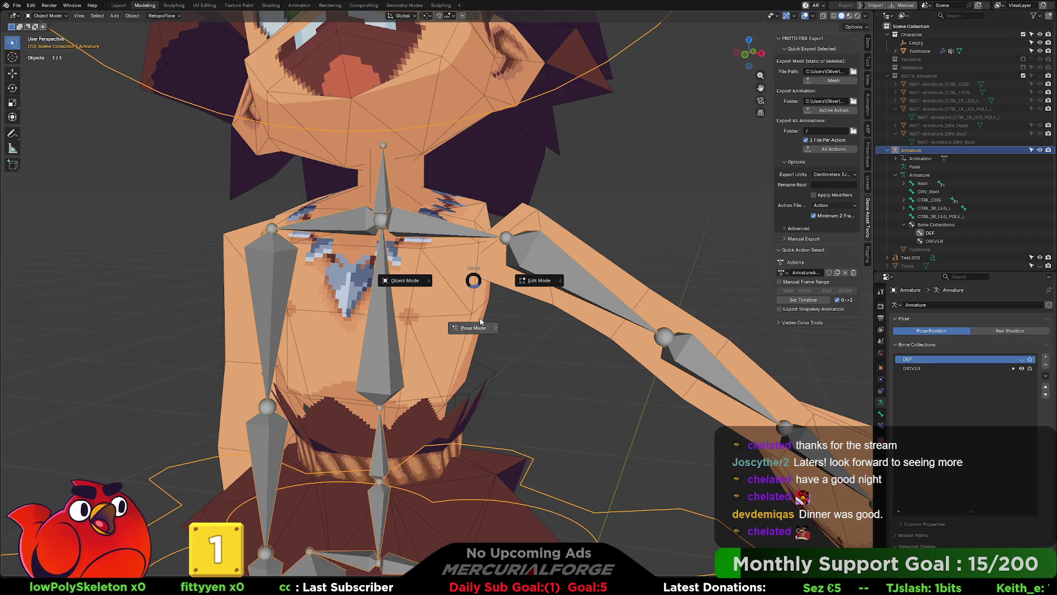
{"action": "left_click", "coordinate": [540, 288]}
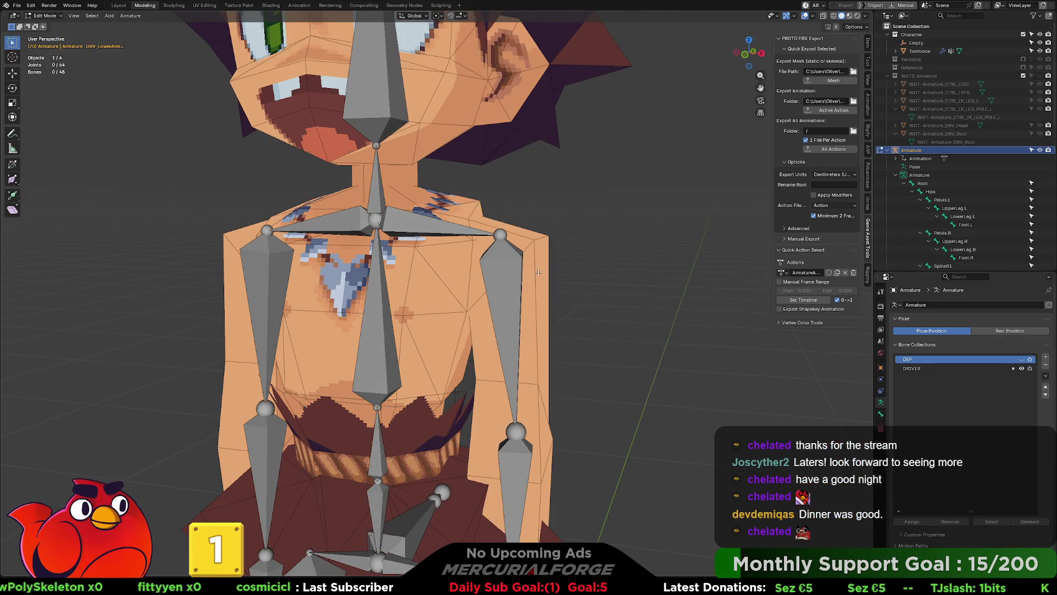
{"action": "key", "text": "Tab"}
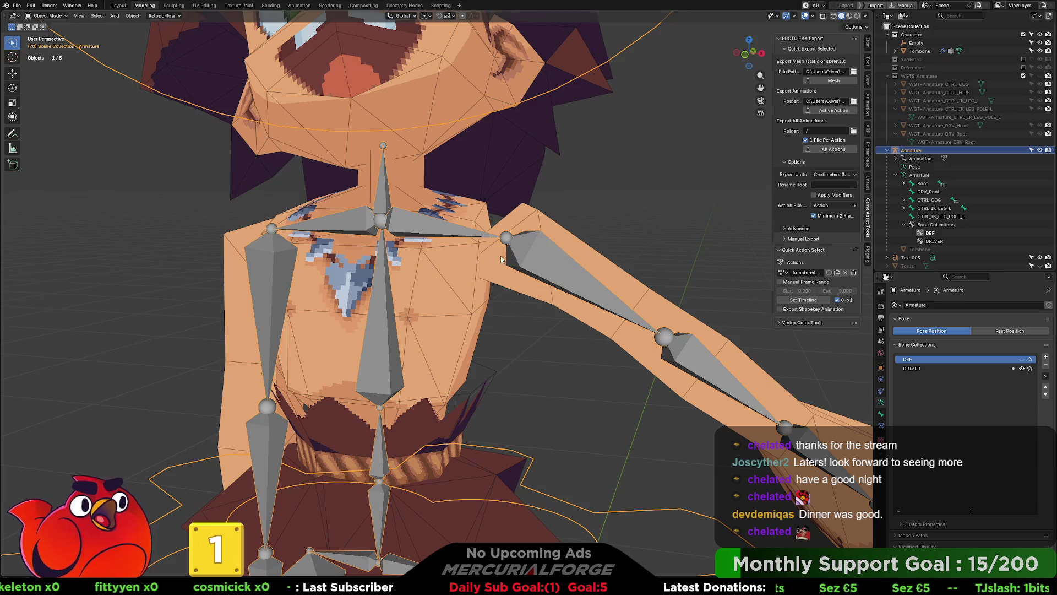
Select the Tombone body mesh and switch it into Edit Mode.
{"action": "left_click", "coordinate": [537, 217]}
{"action": "key", "text": "ctrl+Tab"}
{"action": "left_click", "coordinate": [570, 216]}
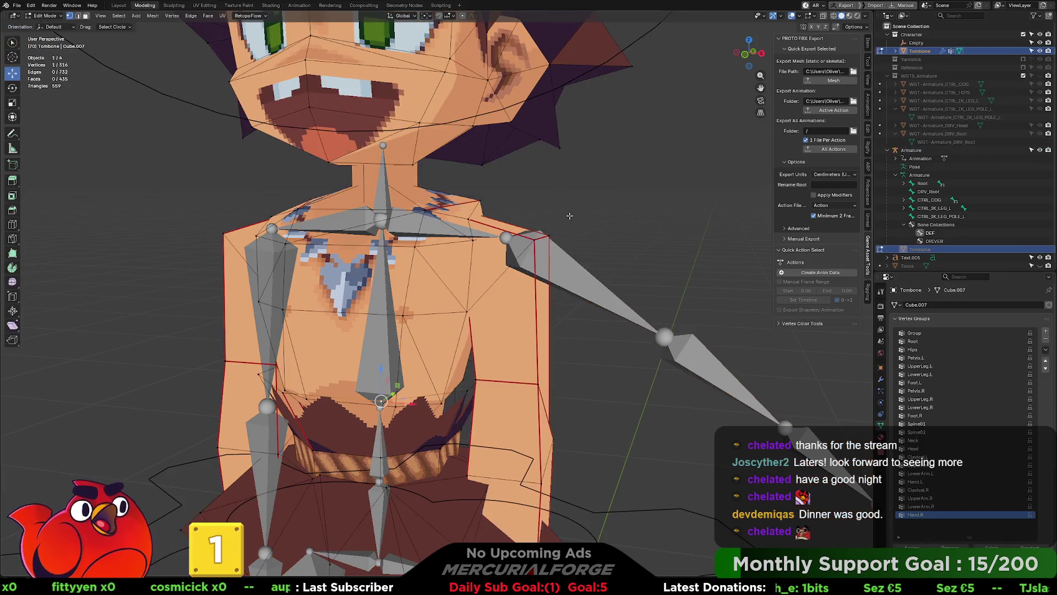
{"action": "mouse_move", "coordinate": [563, 269]}
{"action": "middle_mouse_down"}
{"action": "mouse_move", "coordinate": [716, 273]}
{"action": "mouse_move", "coordinate": [575, 269]}
{"action": "middle_mouse_up"}
{"action": "scroll", "coordinate": [560, 275], "scroll_direction": "up", "scroll_amount": 4}
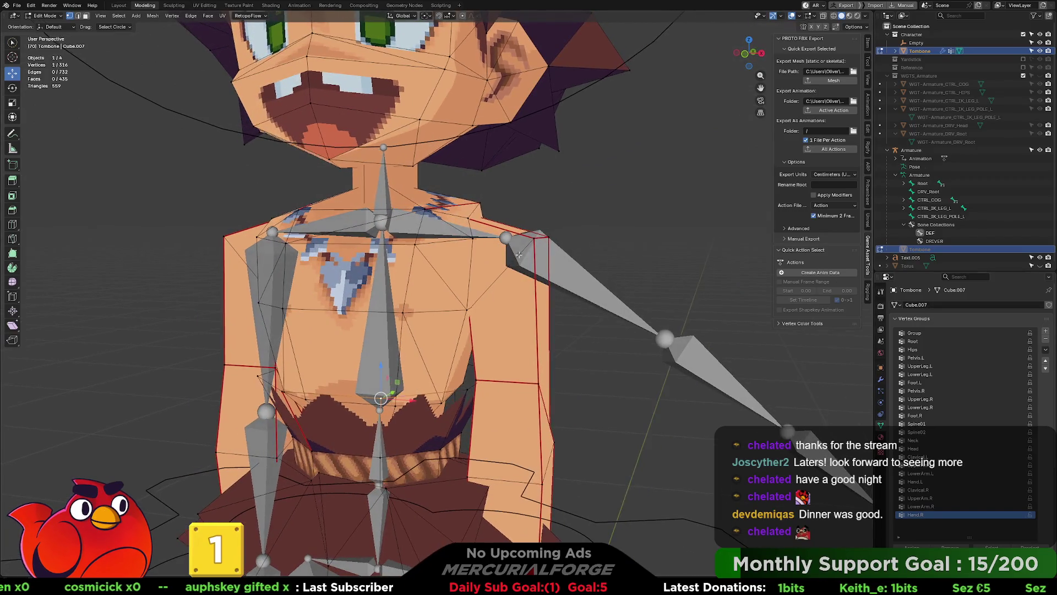
{"action": "mouse_move", "coordinate": [535, 253]}
{"action": "middle_mouse_down"}
{"action": "mouse_move", "coordinate": [638, 257]}
{"action": "mouse_move", "coordinate": [530, 255]}
{"action": "mouse_move", "coordinate": [546, 253]}
{"action": "middle_mouse_up"}
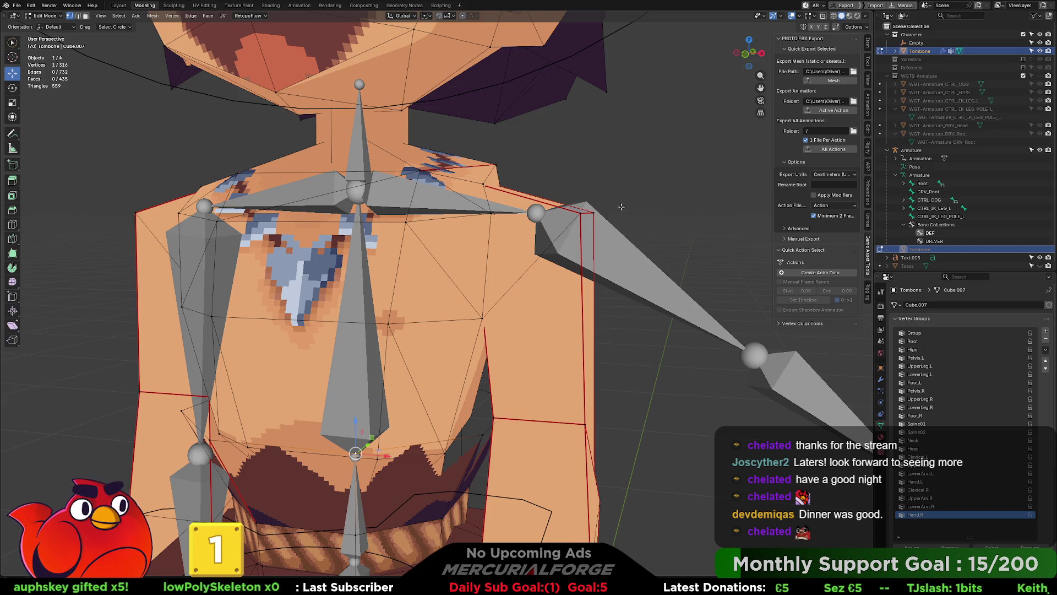
{"action": "scroll", "coordinate": [540, 288], "scroll_direction": "down", "scroll_amount": 3}
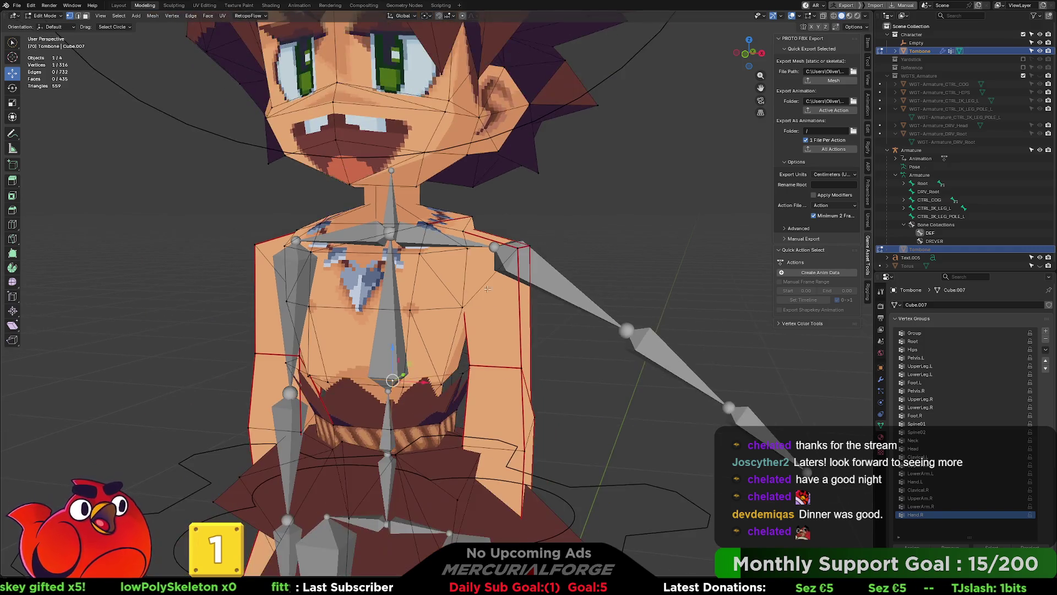
{"action": "scroll", "coordinate": [472, 279], "scroll_direction": "up", "scroll_amount": 1}
{"action": "mouse_move", "coordinate": [485, 247]}
{"action": "middle_mouse_down"}
{"action": "mouse_move", "coordinate": [365, 256]}
{"action": "mouse_move", "coordinate": [510, 253]}
{"action": "middle_mouse_up"}
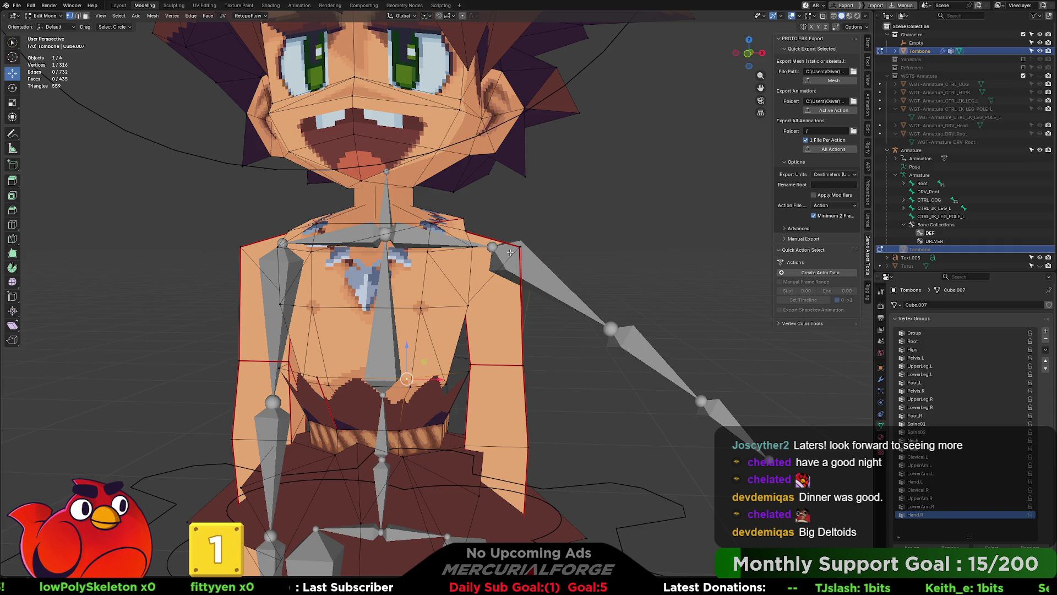
{"action": "key", "text": "Home"}
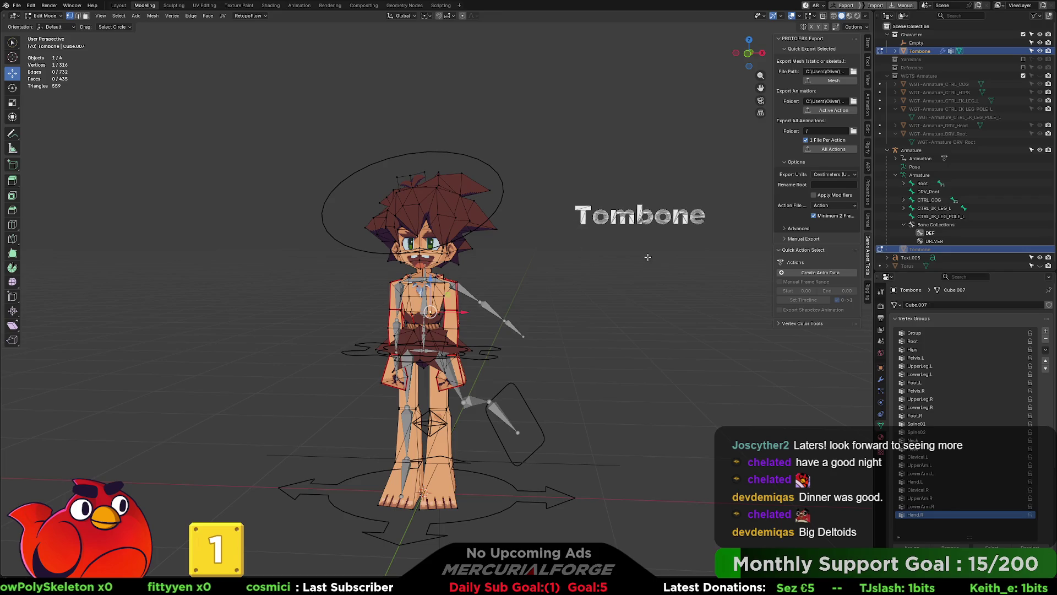
Make the Reference collection visible in the Outliner and pan toward the reference characters.
{"action": "middle_click_drag", "start_coordinate": [647, 256], "coordinate": [474, 242], "text": "shift"}
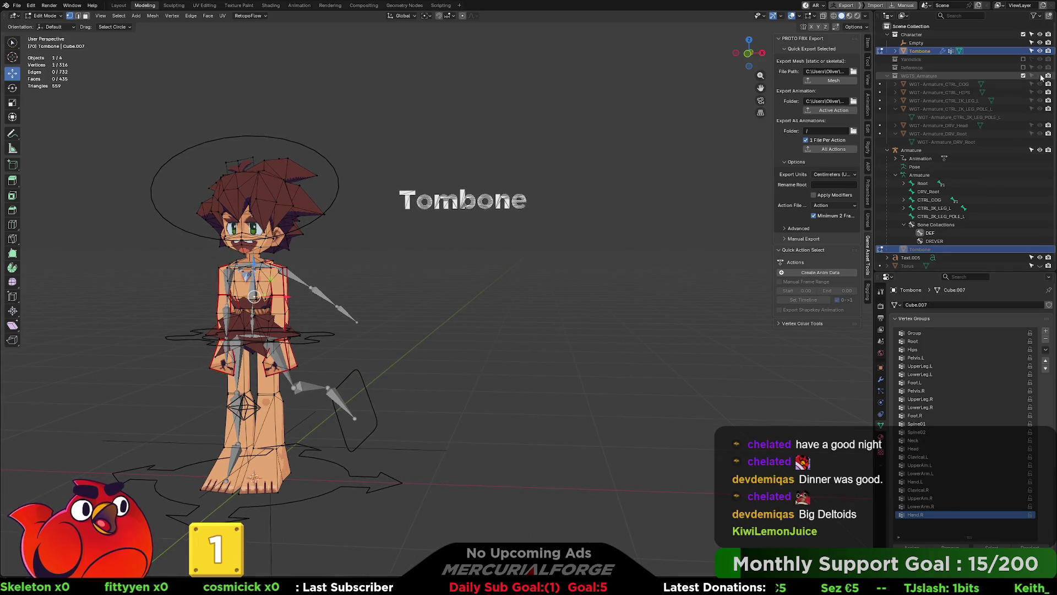
{"action": "left_click", "coordinate": [1023, 68]}
{"action": "mouse_move", "coordinate": [717, 236]}
{"action": "middle_mouse_down", "text": "shift"}
{"action": "mouse_move", "coordinate": [557, 272]}
{"action": "mouse_move", "coordinate": [595, 306]}
{"action": "mouse_move", "coordinate": [421, 299]}
{"action": "middle_mouse_up", "text": "shift"}
{"action": "scroll", "coordinate": [558, 273], "scroll_direction": "up", "scroll_amount": 5}
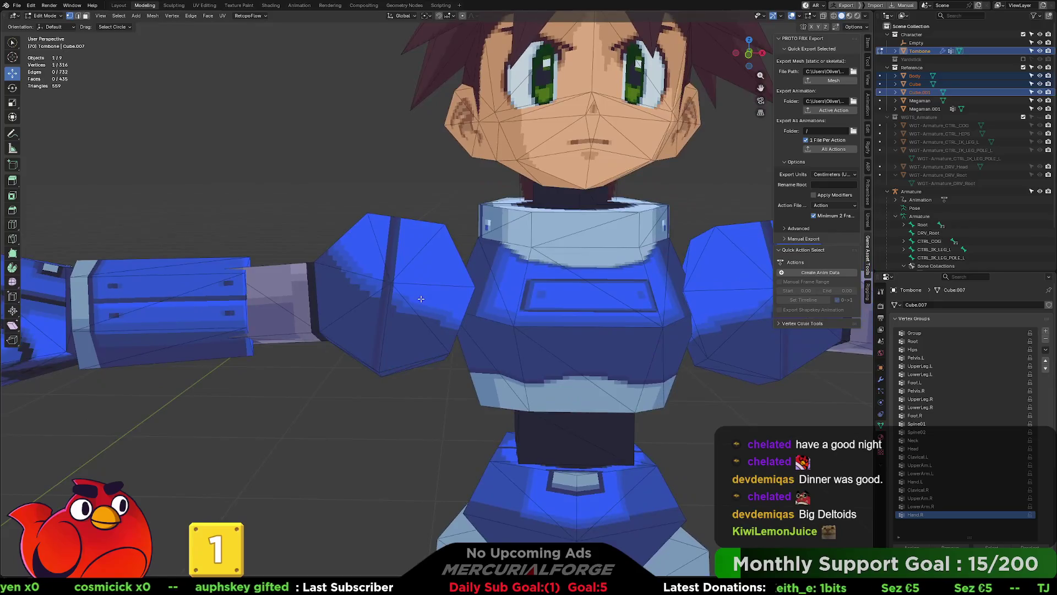
{"action": "scroll", "coordinate": [421, 298], "scroll_direction": "down", "scroll_amount": 6}
Look over Megaman and the red-clad model, return to Tombone, and Tab out of edit mode.
{"action": "middle_click_drag", "start_coordinate": [500, 308], "coordinate": [191, 296], "text": "shift"}
{"action": "middle_click_drag", "start_coordinate": [387, 301], "coordinate": [247, 298], "text": "shift"}
{"action": "scroll", "coordinate": [390, 248], "scroll_direction": "up", "scroll_amount": 4}
{"action": "scroll", "coordinate": [390, 248], "scroll_direction": "up", "scroll_amount": 1}
{"action": "mouse_move", "coordinate": [390, 248]}
{"action": "middle_mouse_down"}
{"action": "mouse_move", "coordinate": [555, 243]}
{"action": "mouse_move", "coordinate": [421, 232]}
{"action": "middle_mouse_up"}
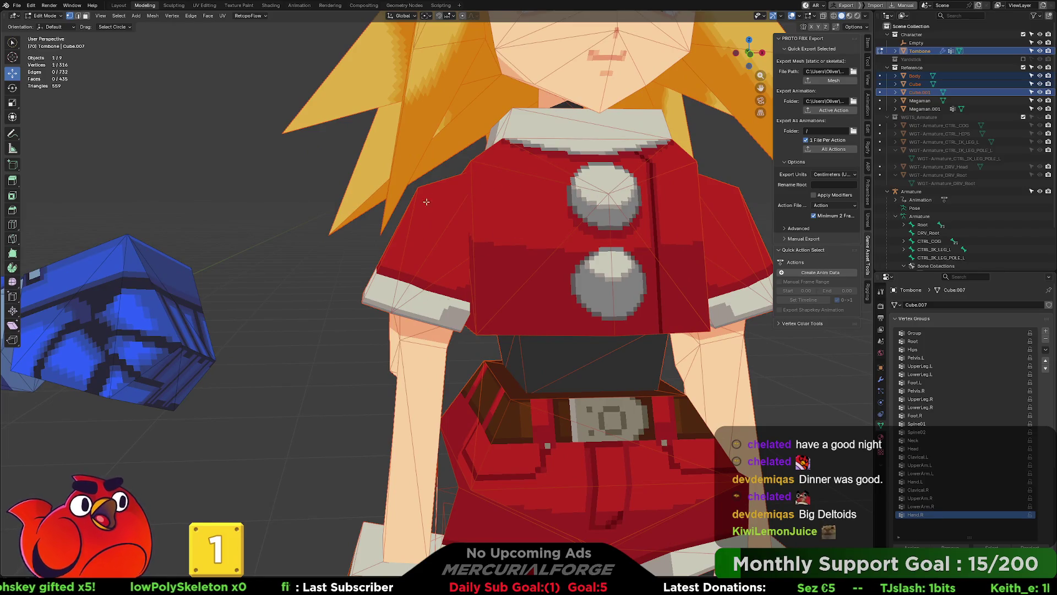
{"action": "scroll", "coordinate": [427, 260], "scroll_direction": "down", "scroll_amount": 5}
{"action": "mouse_move", "coordinate": [374, 276]}
{"action": "middle_mouse_down", "text": "shift"}
{"action": "mouse_move", "coordinate": [419, 275]}
{"action": "mouse_move", "coordinate": [370, 269]}
{"action": "middle_mouse_up", "text": "shift"}
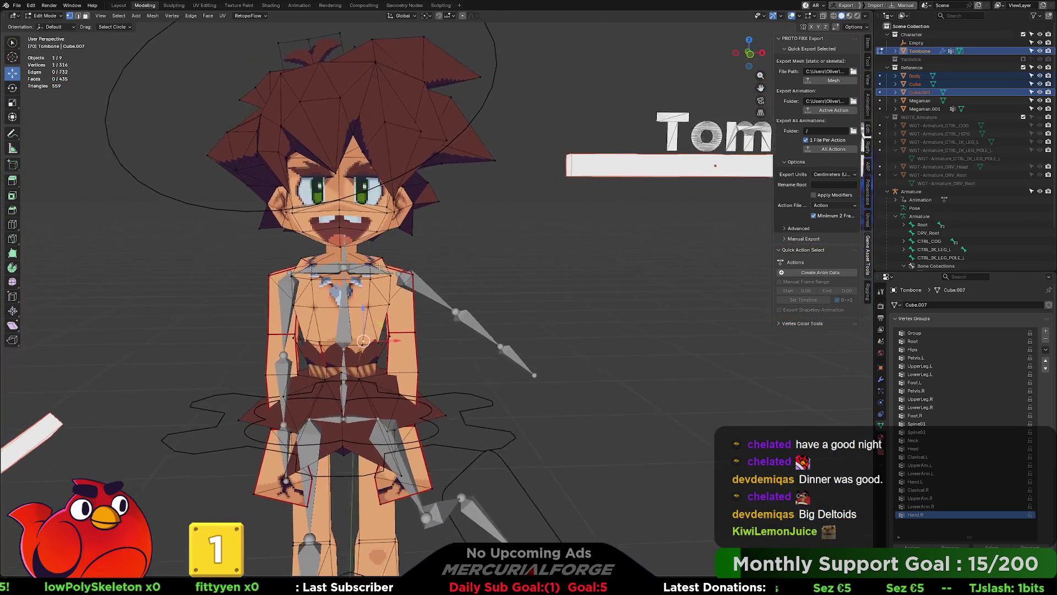
{"action": "key", "text": "Tab"}
{"action": "scroll", "coordinate": [370, 270], "scroll_direction": "up", "scroll_amount": 5}
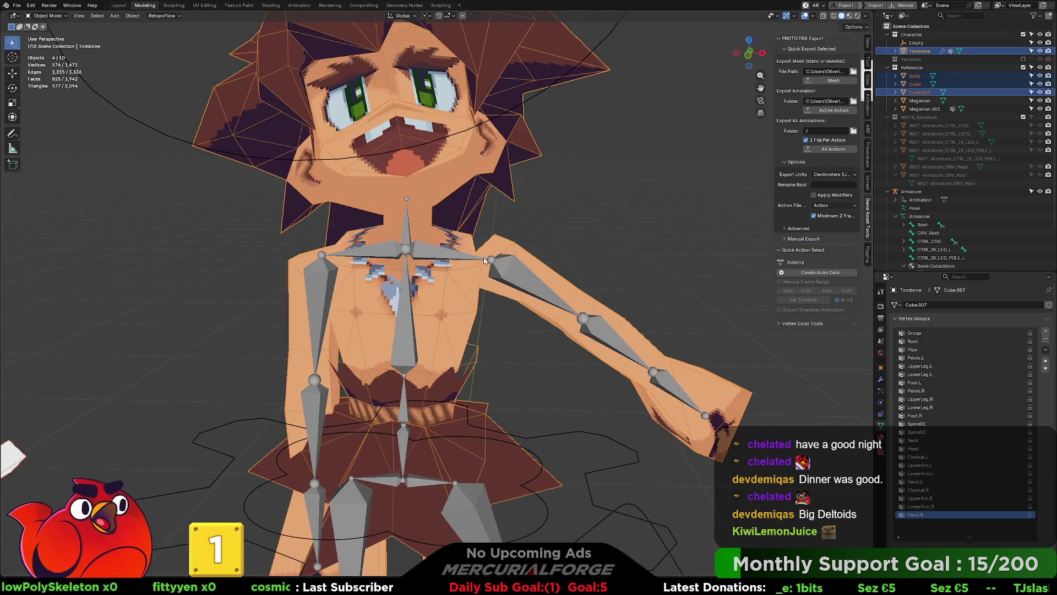
Put the Armature in Pose Mode and rotate DRV_UpperArm.L downward.
{"action": "left_click", "coordinate": [450, 256]}
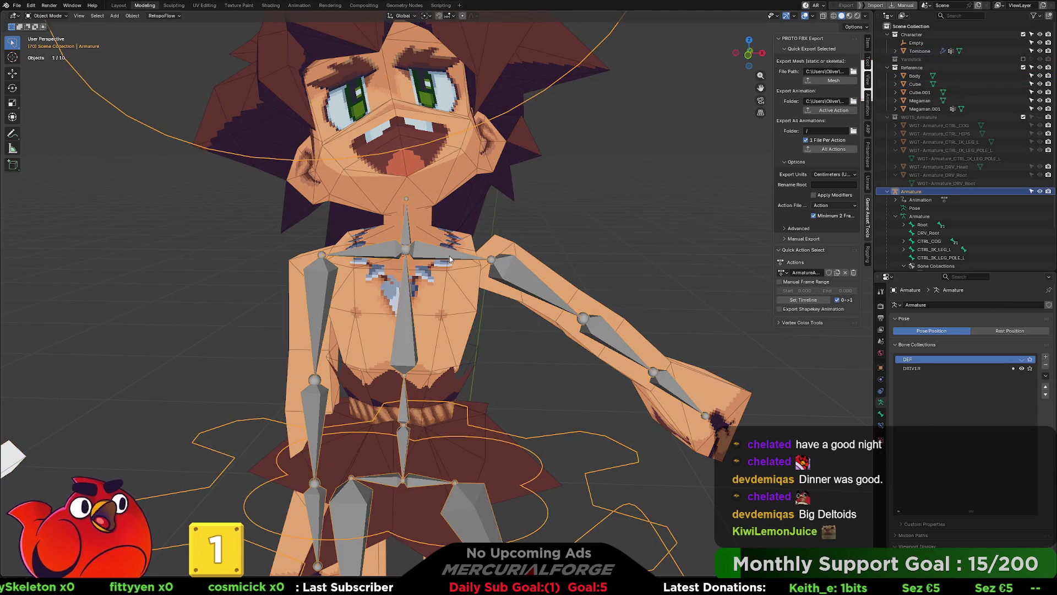
{"action": "key", "text": "ctrl+Tab"}
{"action": "left_click", "coordinate": [462, 308]}
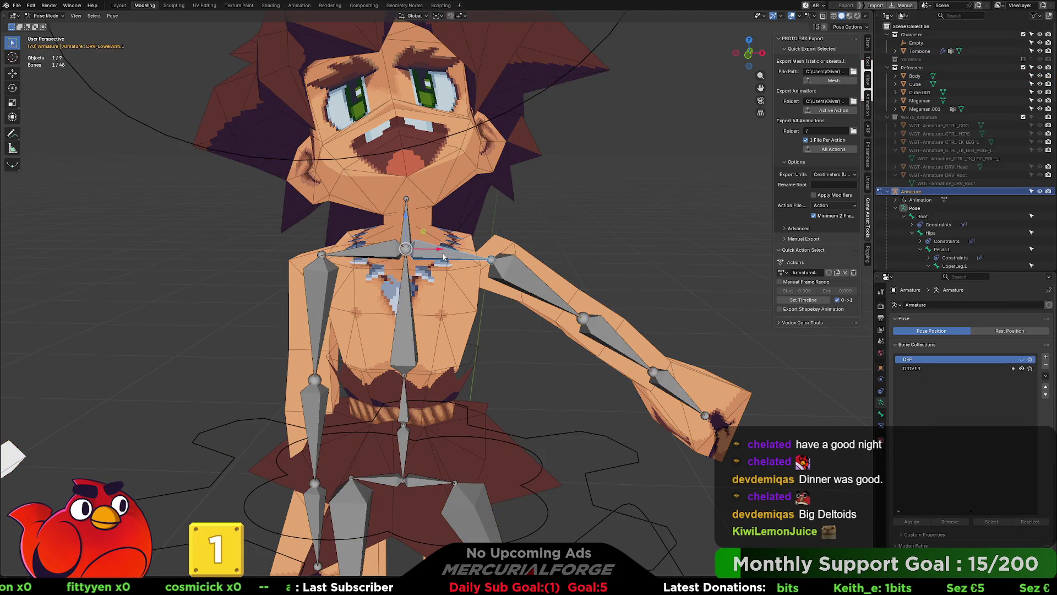
{"action": "left_click", "coordinate": [493, 270]}
{"action": "key", "text": "r"}
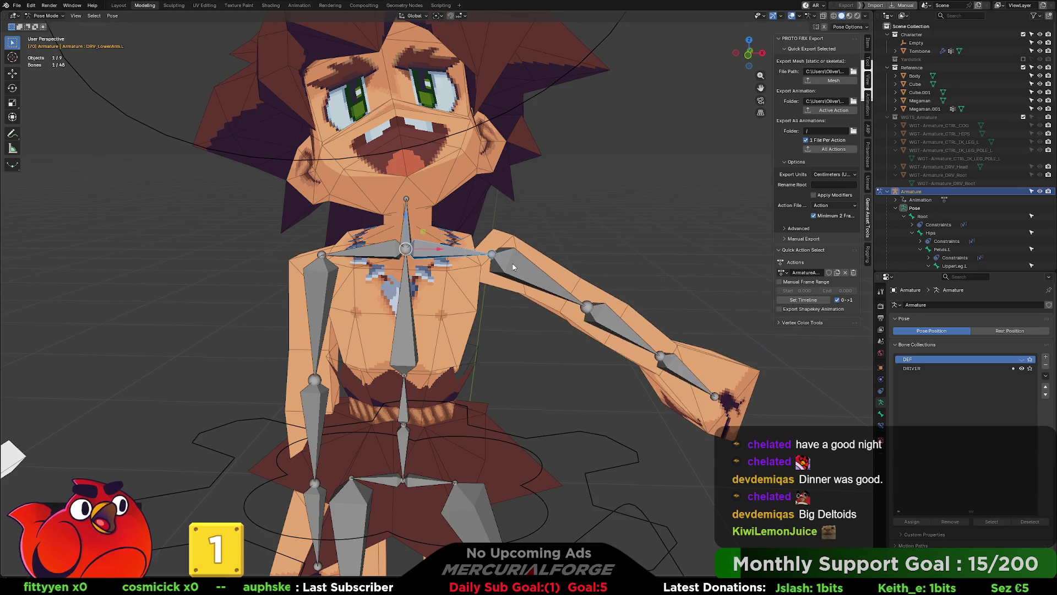
{"action": "key", "text": "Escape"}
{"action": "key", "text": "r"}
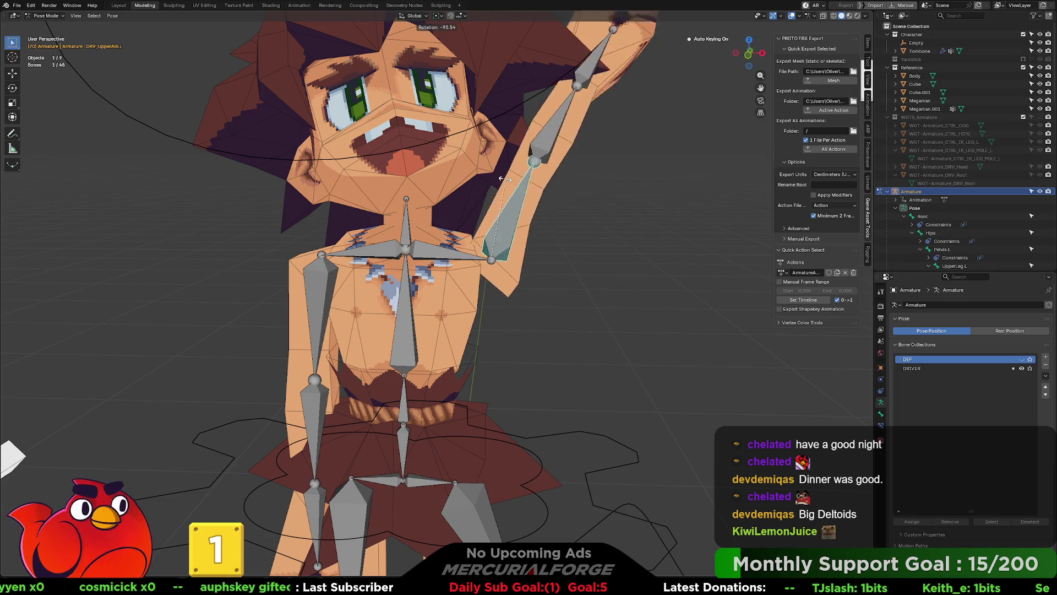
{"action": "left_click", "coordinate": [531, 273]}
Trackball-rotate DRV_UpperArm.L with R R so the arm hangs down at his side.
{"action": "middle_click_drag", "start_coordinate": [531, 272], "coordinate": [489, 281]}
{"action": "key", "text": "r"}
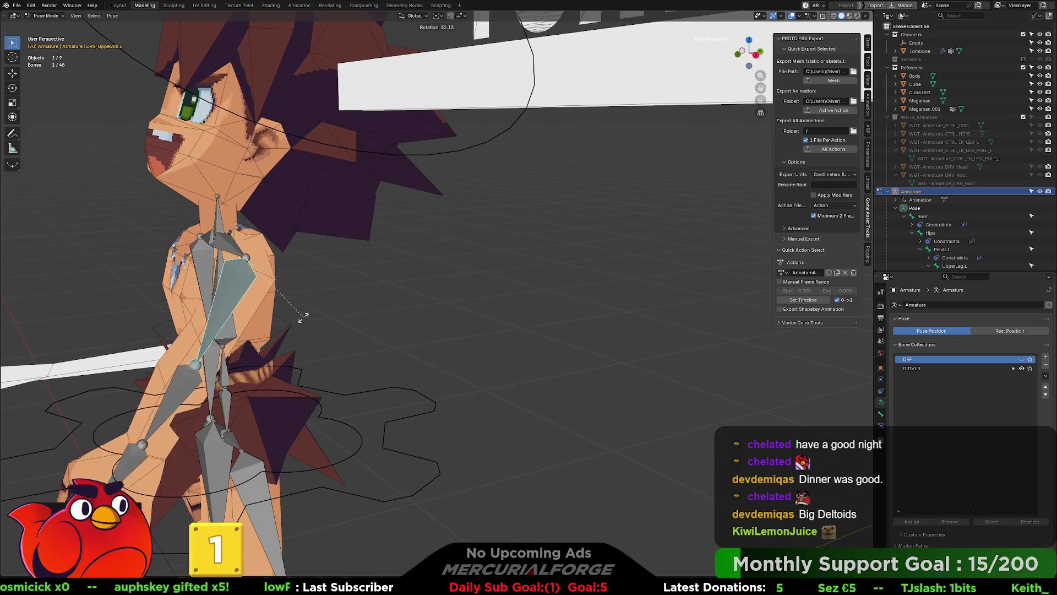
{"action": "key", "text": "r"}
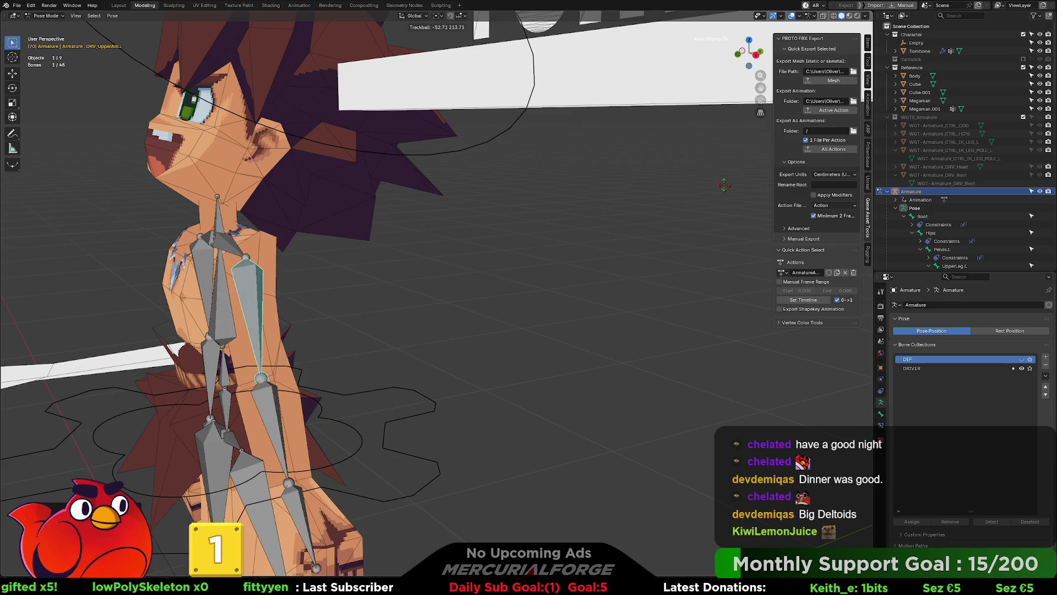
{"action": "left_click", "coordinate": [334, 267]}
{"action": "middle_click_drag", "start_coordinate": [330, 266], "coordinate": [403, 264]}
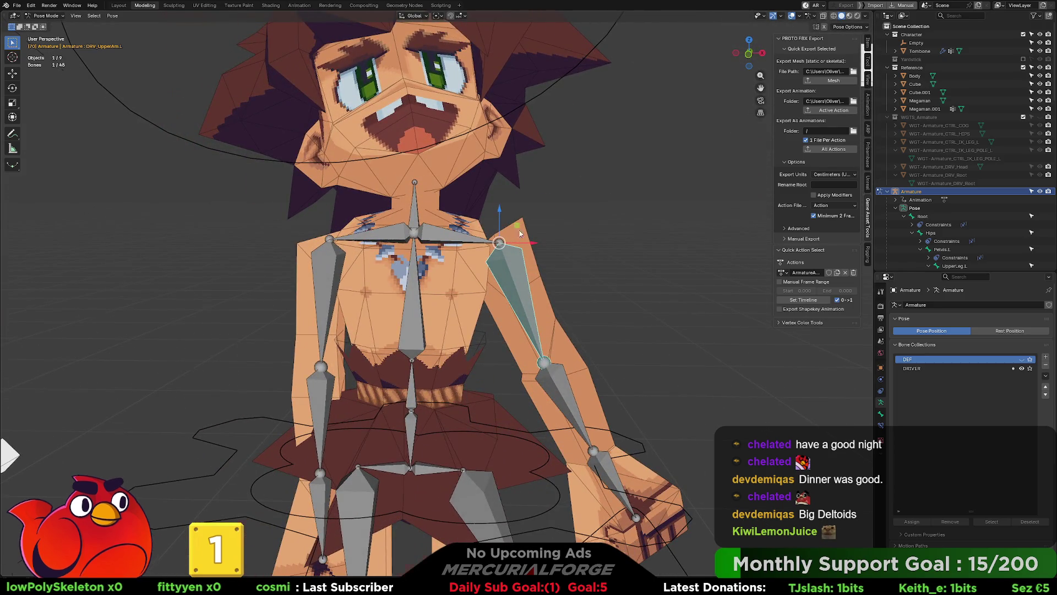
{"action": "scroll", "coordinate": [512, 228], "scroll_direction": "up", "scroll_amount": 2}
Return the armature to Object Mode, hide overlays, and orbit around to the character's back.
{"action": "key", "text": "ctrl+Tab"}
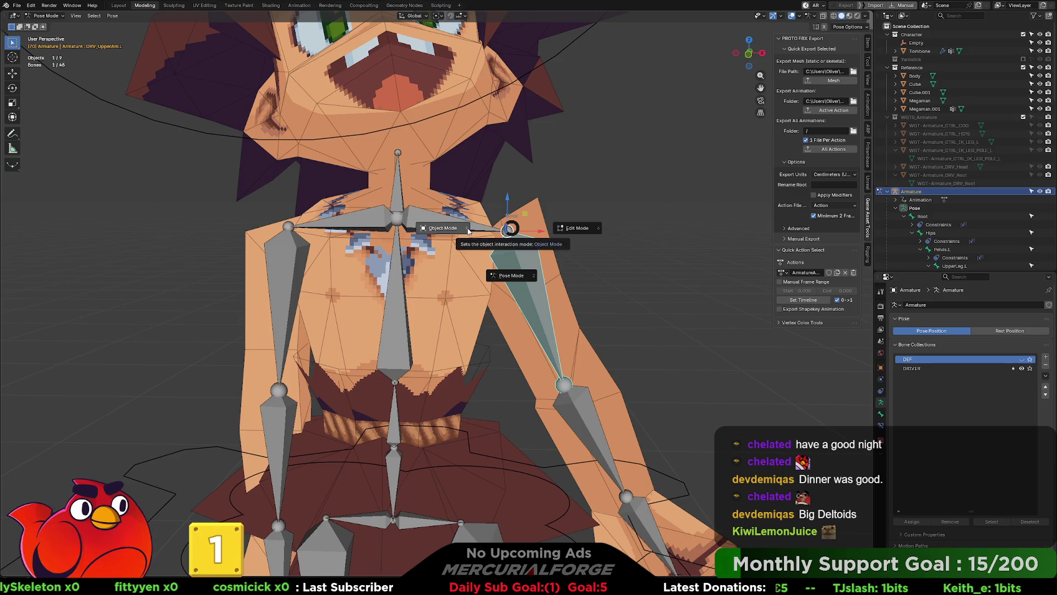
{"action": "left_click", "coordinate": [468, 231]}
{"action": "key", "text": "shift+alt+z"}
{"action": "scroll", "coordinate": [547, 277], "scroll_direction": "down", "scroll_amount": 5}
{"action": "mouse_move", "coordinate": [533, 273]}
{"action": "middle_mouse_down"}
{"action": "mouse_move", "coordinate": [369, 263]}
{"action": "mouse_move", "coordinate": [548, 266]}
{"action": "middle_mouse_up"}
{"action": "scroll", "coordinate": [368, 264], "scroll_direction": "up", "scroll_amount": 2}
Review the posed character, select the Tombone body mesh and put it into edit mode.
{"action": "scroll", "coordinate": [550, 267], "scroll_direction": "up", "scroll_amount": 5}
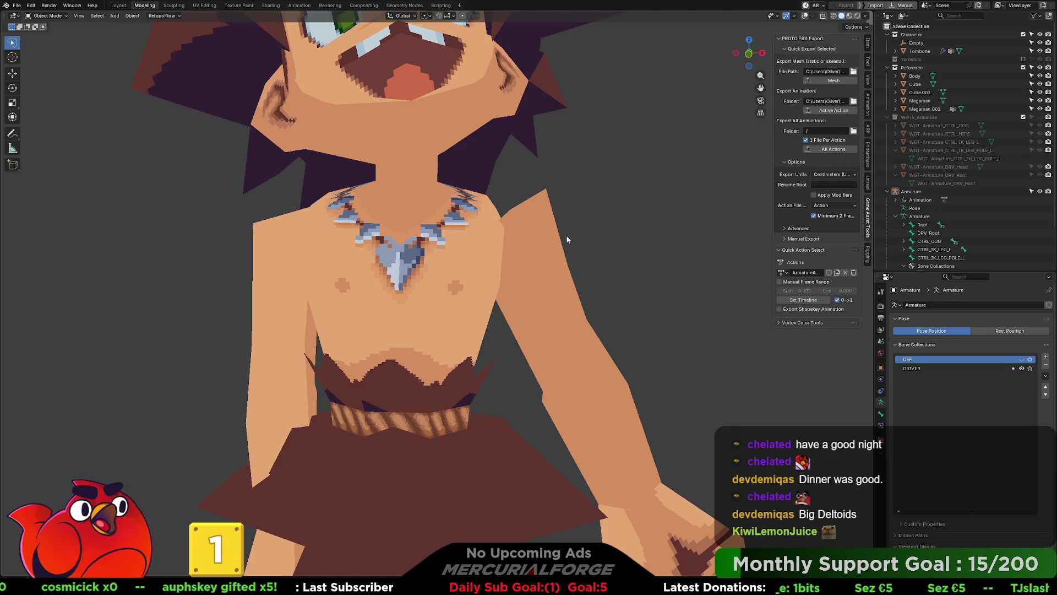
{"action": "scroll", "coordinate": [572, 265], "scroll_direction": "down", "scroll_amount": 5}
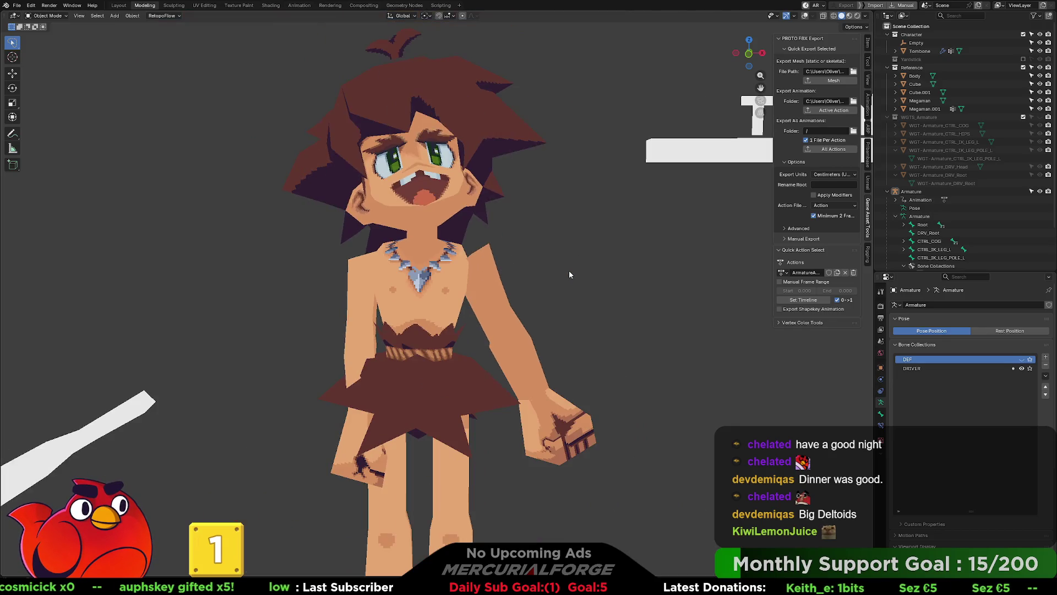
{"action": "scroll", "coordinate": [482, 291], "scroll_direction": "down", "scroll_amount": 3}
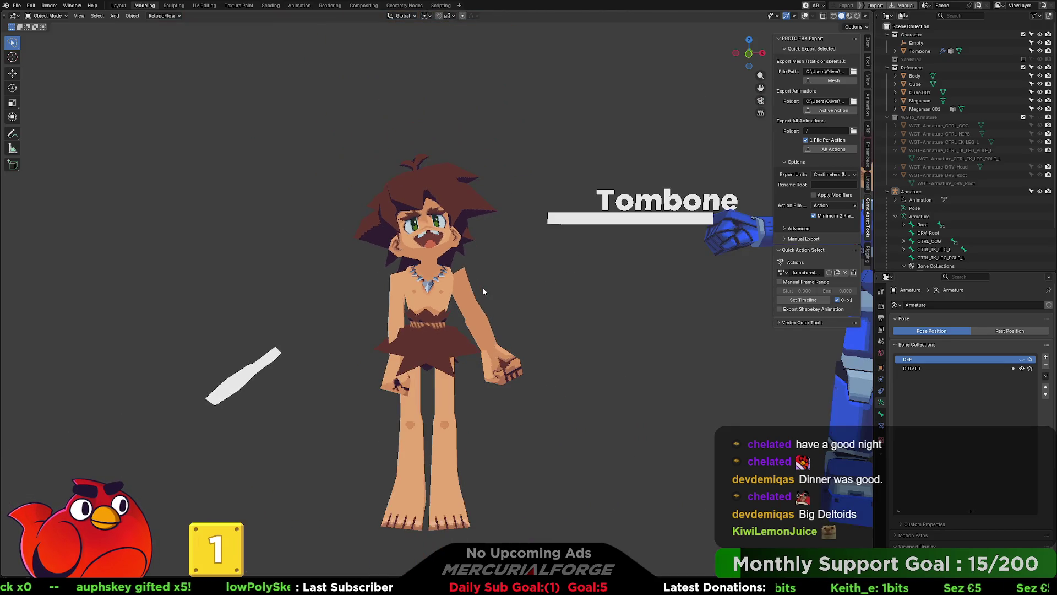
{"action": "scroll", "coordinate": [482, 287], "scroll_direction": "up", "scroll_amount": 5}
{"action": "mouse_move", "coordinate": [488, 385]}
{"action": "middle_mouse_down"}
{"action": "mouse_move", "coordinate": [451, 387]}
{"action": "mouse_move", "coordinate": [592, 196]}
{"action": "middle_mouse_up"}
{"action": "left_click", "coordinate": [523, 245]}
{"action": "mouse_move", "coordinate": [523, 244]}
{"action": "middle_mouse_down"}
{"action": "mouse_move", "coordinate": [468, 244]}
{"action": "mouse_move", "coordinate": [493, 170]}
{"action": "mouse_move", "coordinate": [464, 276]}
{"action": "middle_mouse_up"}
{"action": "scroll", "coordinate": [465, 276], "scroll_direction": "up", "scroll_amount": 6}
{"action": "mouse_move", "coordinate": [481, 325]}
{"action": "middle_mouse_down"}
{"action": "mouse_move", "coordinate": [507, 347]}
{"action": "mouse_move", "coordinate": [563, 322]}
{"action": "middle_mouse_up"}
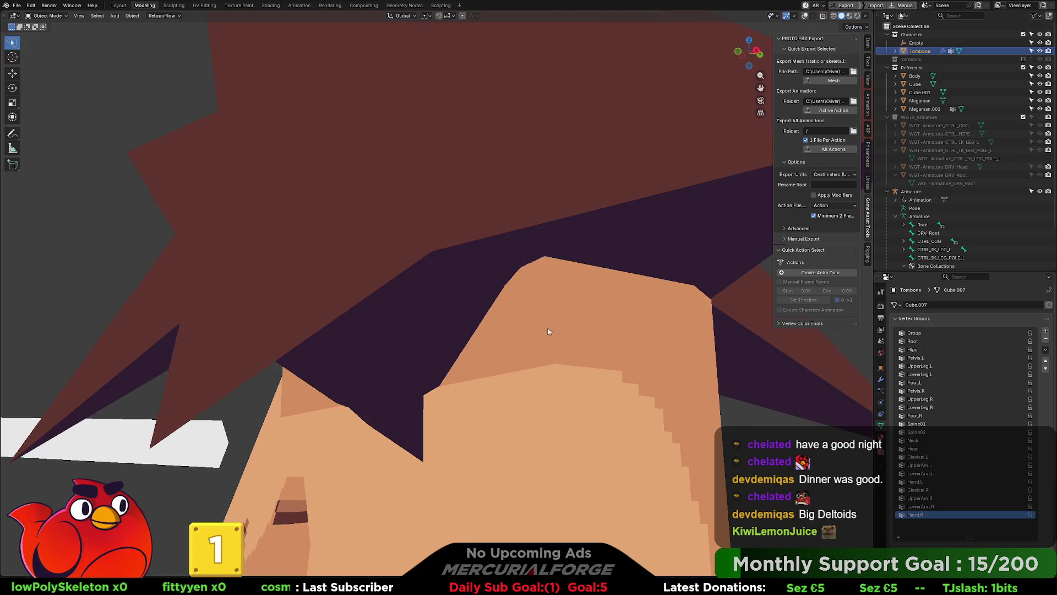
{"action": "scroll", "coordinate": [549, 322], "scroll_direction": "down", "scroll_amount": 4}
{"action": "scroll", "coordinate": [500, 378], "scroll_direction": "down", "scroll_amount": 10}
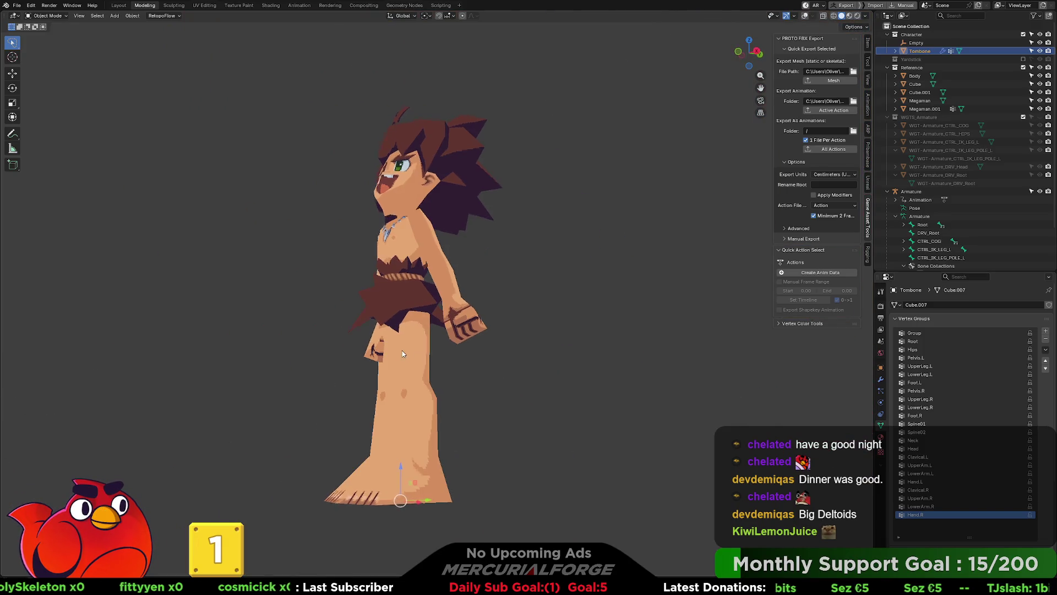
{"action": "key", "text": "Tab"}
{"action": "key", "text": "KP_1"}
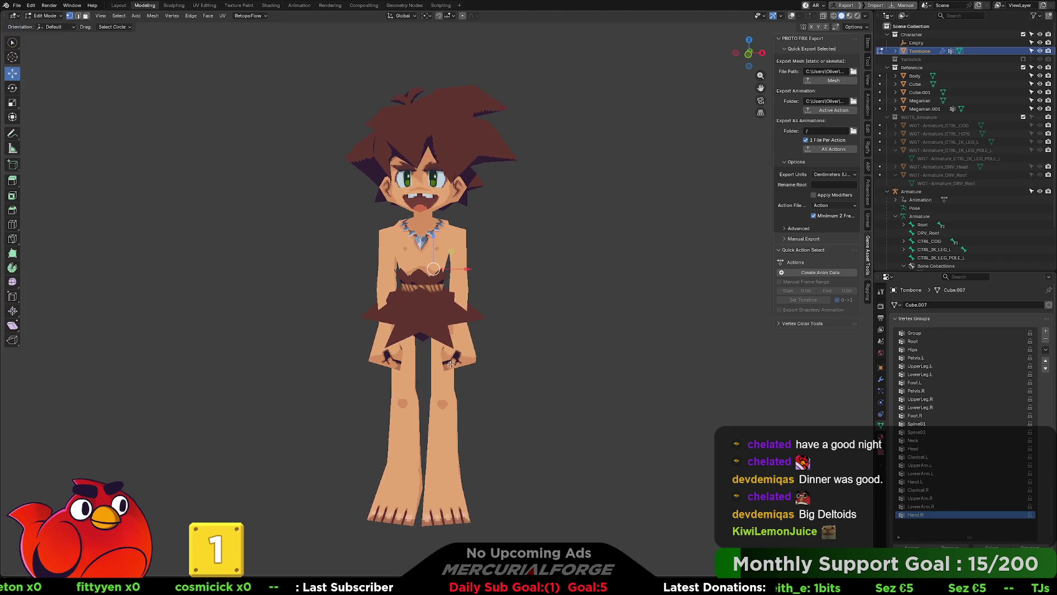
{"action": "key", "text": "Tab"}
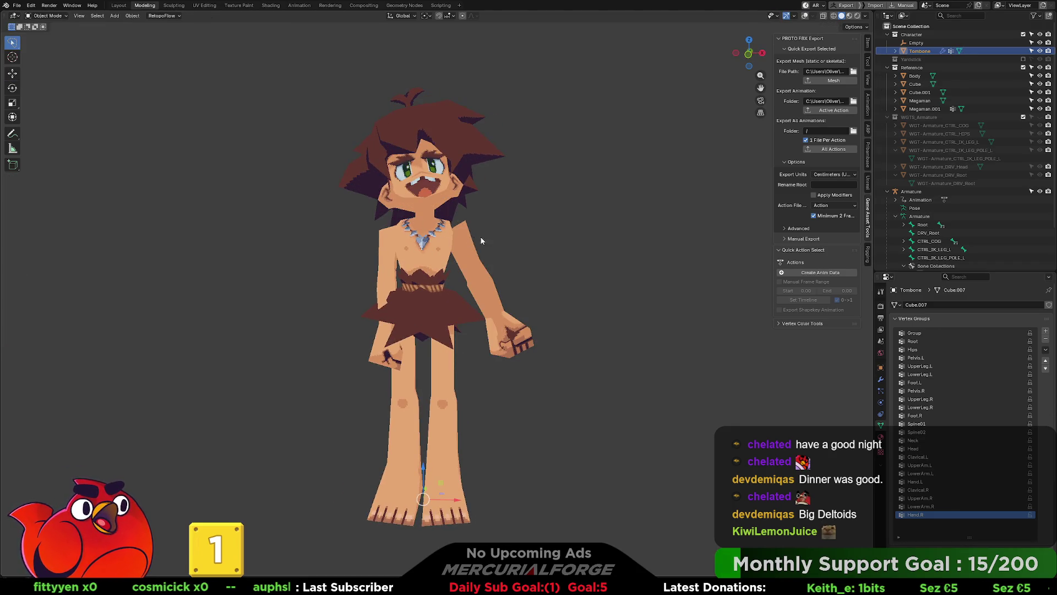
{"action": "key", "text": "Tab"}
{"action": "key", "text": "Tab"}
{"action": "key", "text": "Tab"}
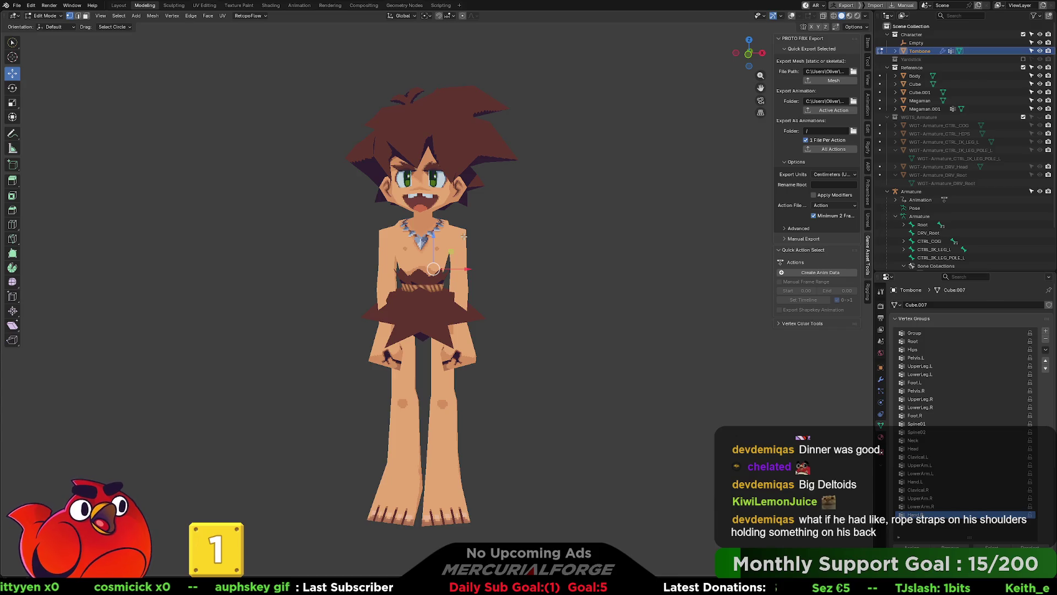
{"action": "middle_click_drag", "start_coordinate": [478, 170], "coordinate": [643, 173]}
{"action": "middle_click_drag", "start_coordinate": [539, 176], "coordinate": [488, 179]}
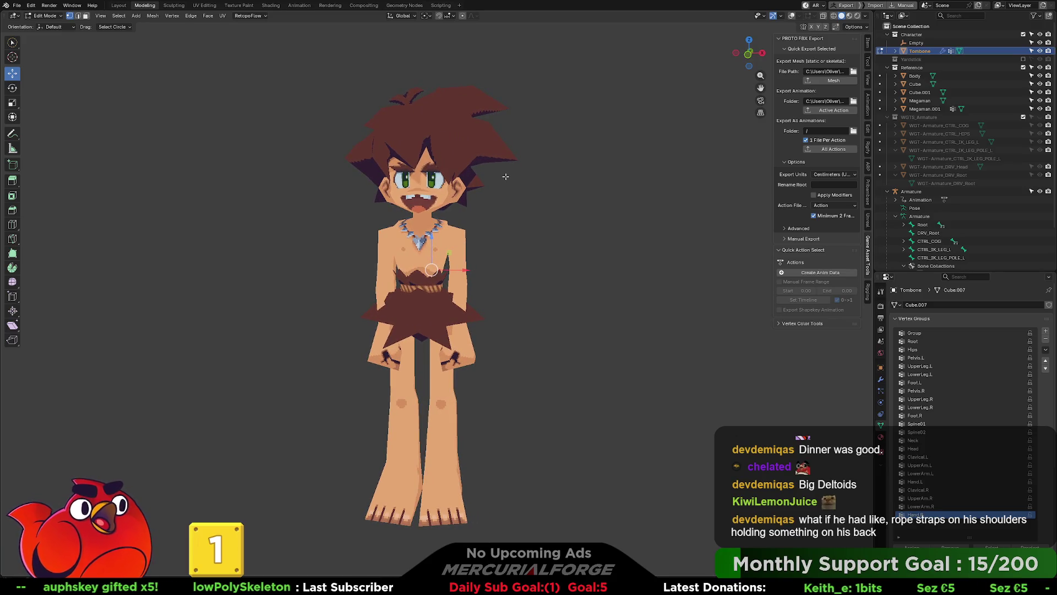
{"action": "middle_click_drag", "start_coordinate": [505, 251], "coordinate": [490, 260]}
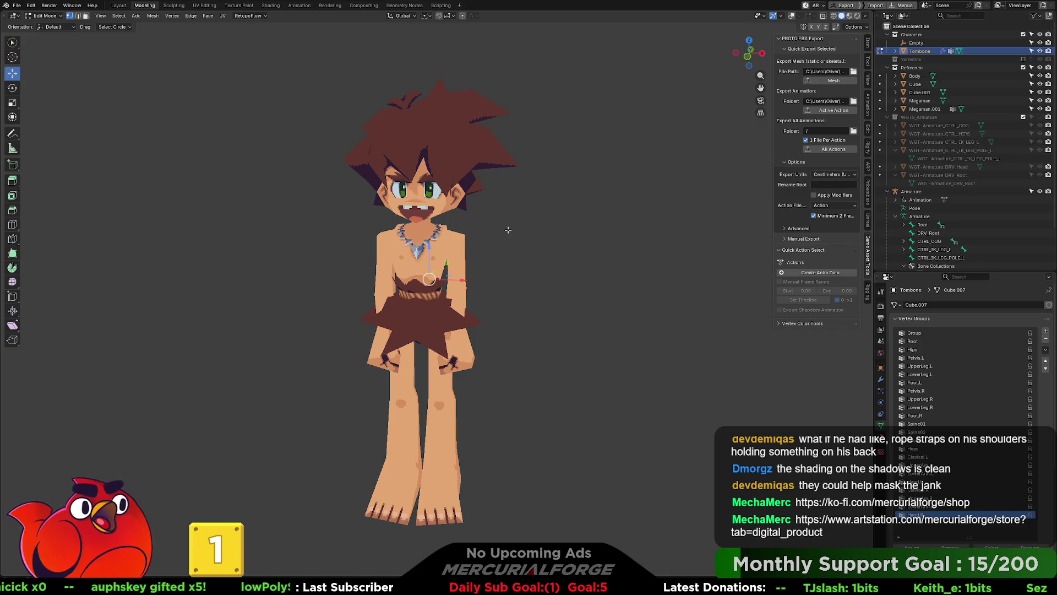
{"action": "scroll", "coordinate": [501, 230], "scroll_direction": "up", "scroll_amount": 2}
{"action": "mouse_move", "coordinate": [500, 229]}
{"action": "middle_mouse_down"}
{"action": "mouse_move", "coordinate": [508, 222]}
{"action": "mouse_move", "coordinate": [507, 267]}
{"action": "middle_mouse_up"}
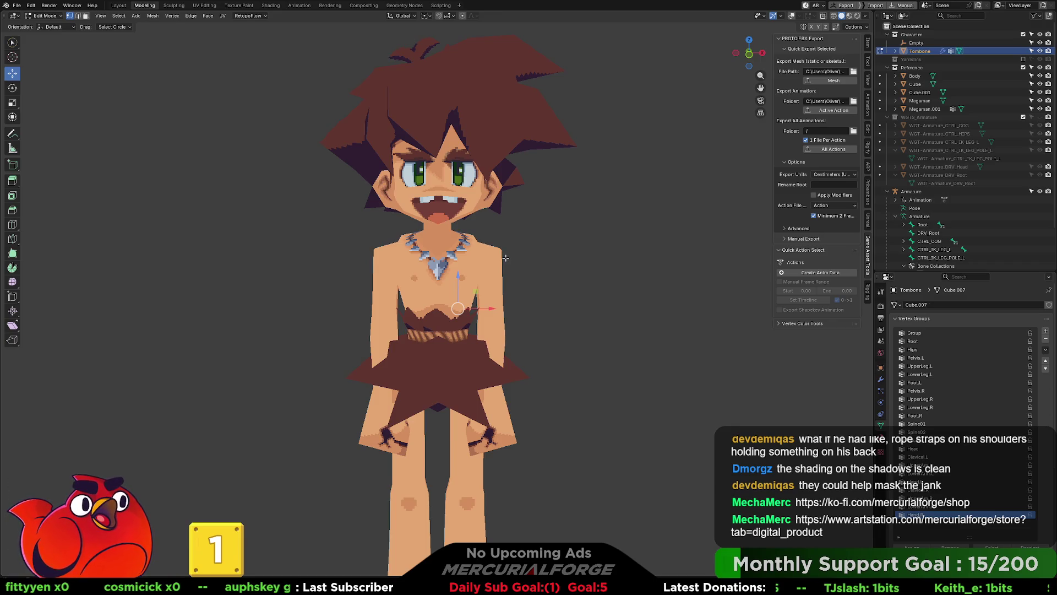
{"action": "mouse_move", "coordinate": [459, 248]}
{"action": "middle_mouse_down"}
{"action": "mouse_move", "coordinate": [625, 255]}
{"action": "mouse_move", "coordinate": [486, 255]}
{"action": "mouse_move", "coordinate": [559, 281]}
{"action": "mouse_move", "coordinate": [579, 275]}
{"action": "mouse_move", "coordinate": [553, 286]}
{"action": "mouse_move", "coordinate": [544, 274]}
{"action": "middle_mouse_up"}
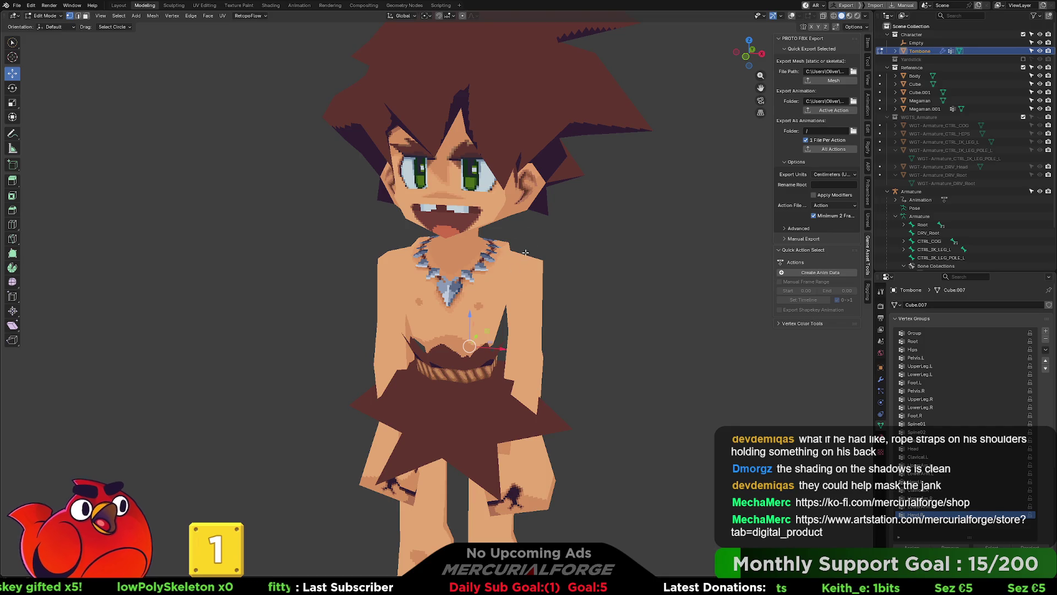
{"action": "middle_click_drag", "start_coordinate": [498, 293], "coordinate": [498, 267]}
{"action": "scroll", "coordinate": [543, 366], "scroll_direction": "down", "scroll_amount": 3}
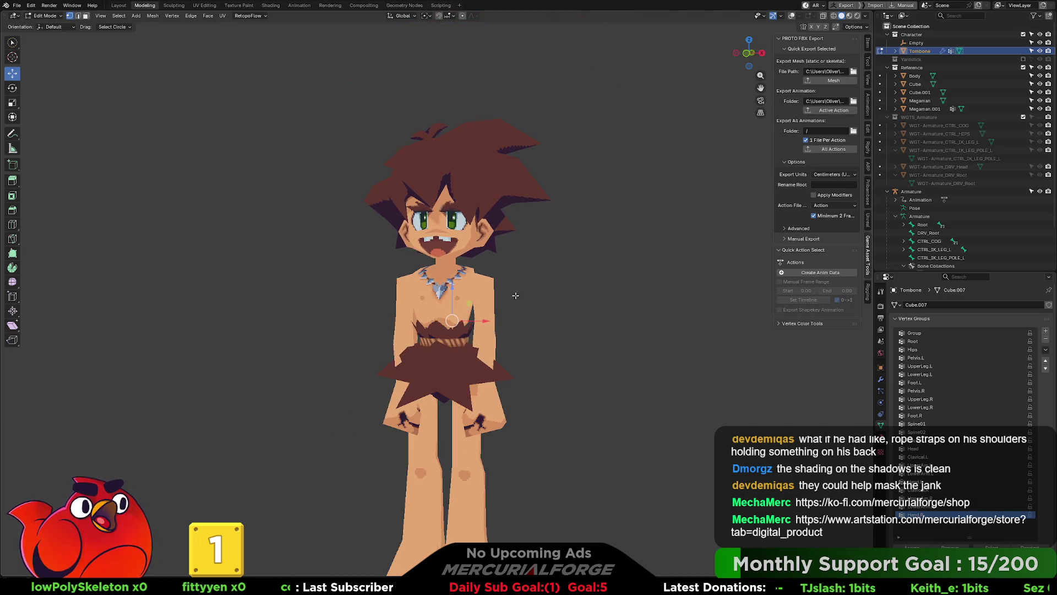
Add a UV sphere to the model and shrink it down.
{"action": "key", "text": "shift+a"}
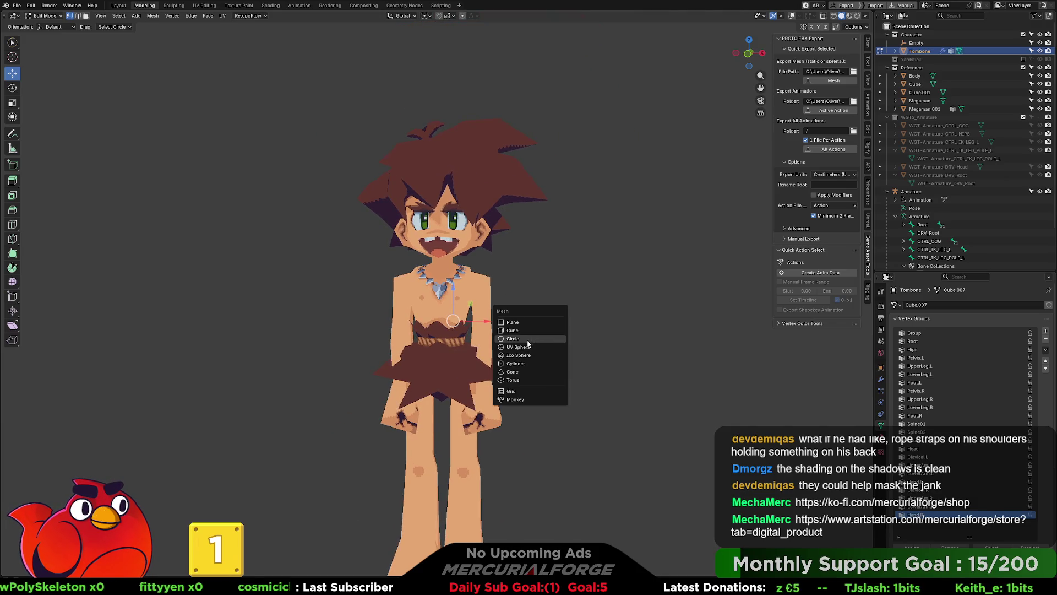
{"action": "left_click", "coordinate": [522, 347]}
{"action": "scroll", "coordinate": [588, 401], "scroll_direction": "down", "scroll_amount": 2}
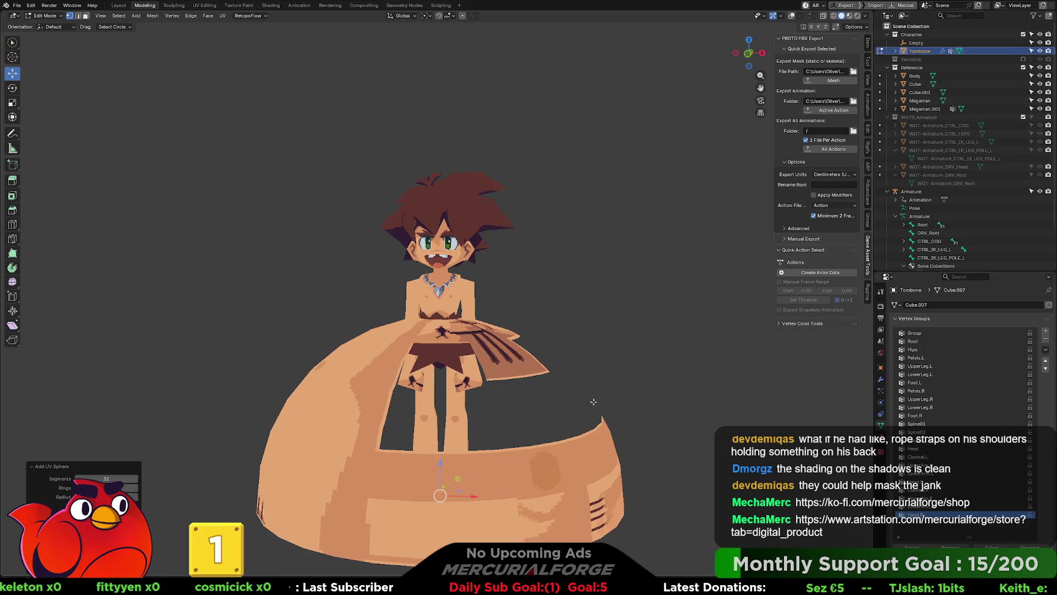
{"action": "key", "text": "s"}
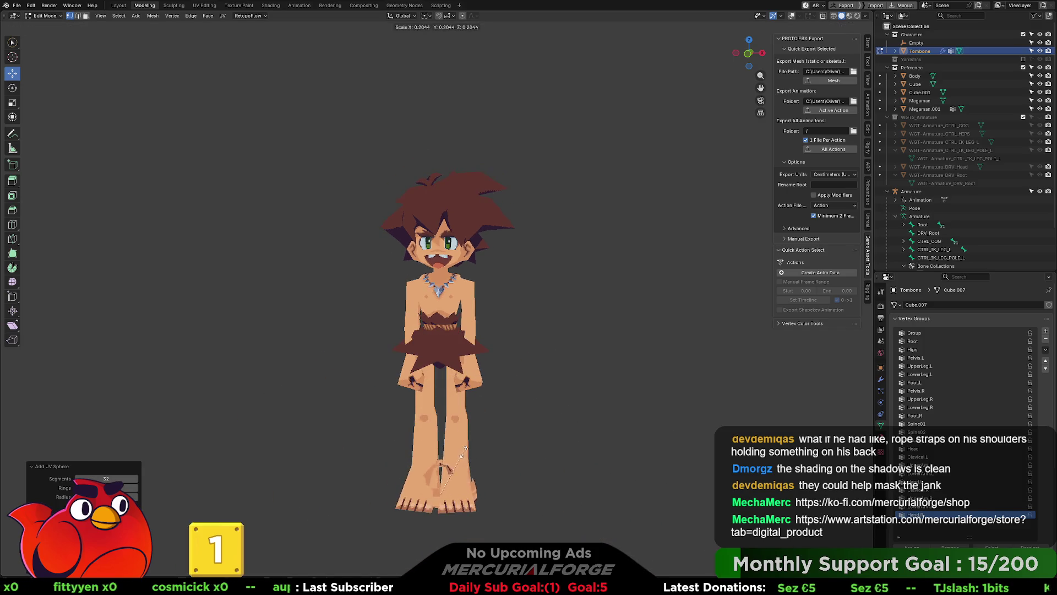
{"action": "left_click", "coordinate": [457, 465]}
Move the sphere onto Tombone's shoulder, resize it, and switch to the UV Editing workspace.
{"action": "key", "text": "g"}
{"action": "left_click", "coordinate": [493, 275]}
{"action": "key", "text": "s"}
{"action": "left_click", "coordinate": [582, 323]}
{"action": "scroll", "coordinate": [582, 314], "scroll_direction": "up", "scroll_amount": 3}
{"action": "middle_click_drag", "start_coordinate": [582, 314], "coordinate": [597, 293]}
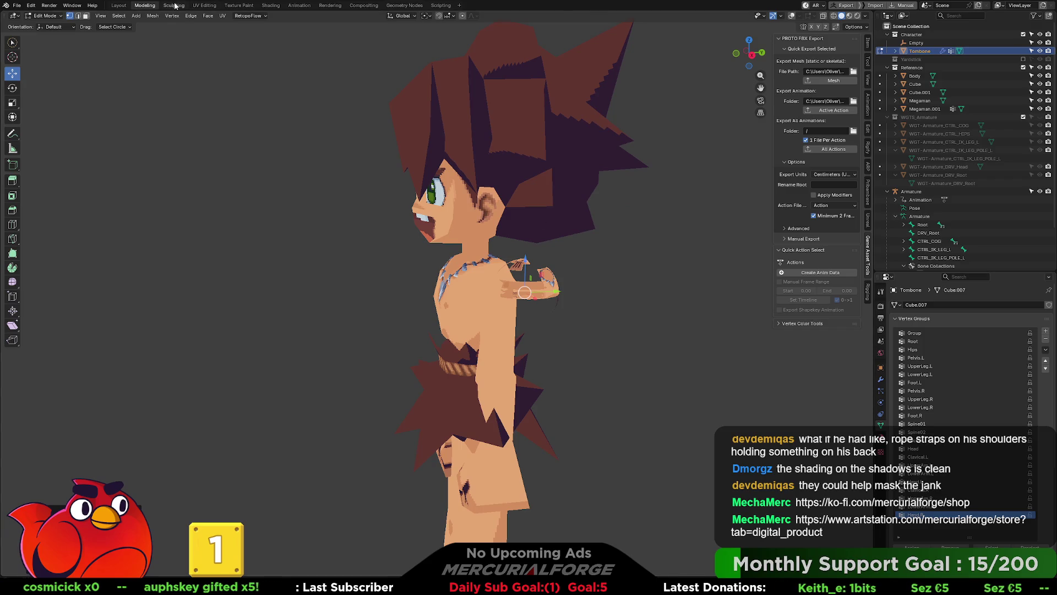
{"action": "left_click", "coordinate": [204, 6]}
{"action": "scroll", "coordinate": [213, 234], "scroll_direction": "down", "scroll_amount": 2}
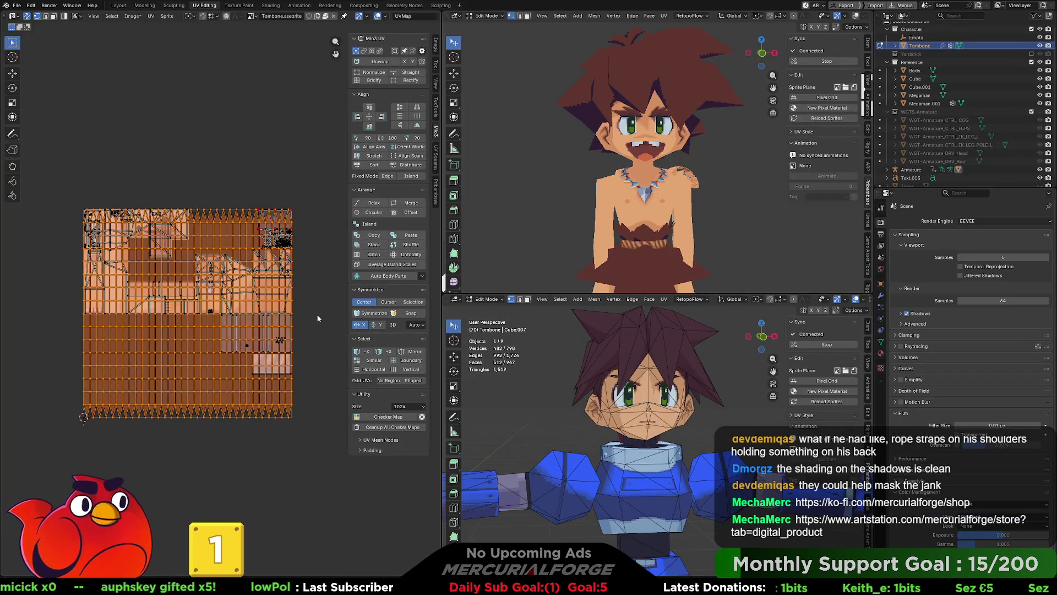
Scale the sphere's UVs down and move them onto the lower-right brown texture area.
{"action": "key", "text": "s"}
{"action": "left_click", "coordinate": [216, 310]}
{"action": "key", "text": "g"}
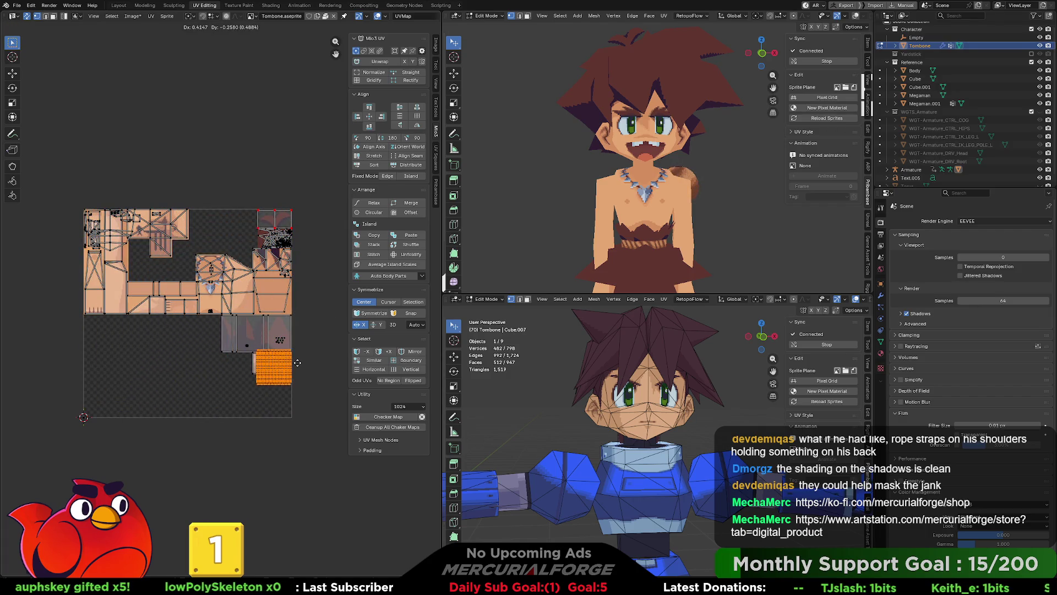
{"action": "left_click", "coordinate": [301, 360]}
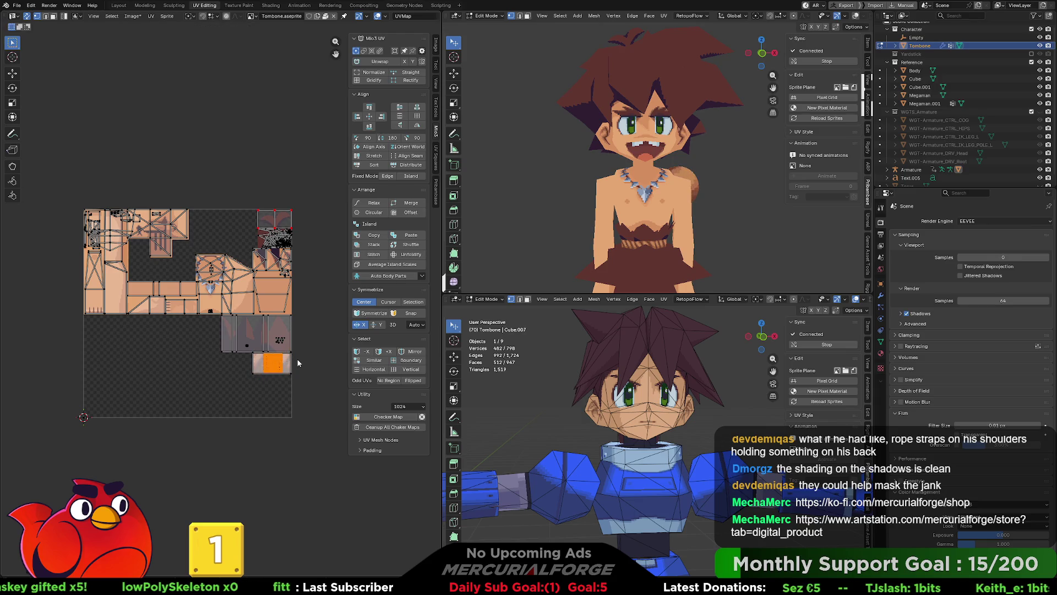
{"action": "scroll", "coordinate": [305, 362], "scroll_direction": "up", "scroll_amount": 5}
{"action": "scroll", "coordinate": [139, 236], "scroll_direction": "up", "scroll_amount": 4}
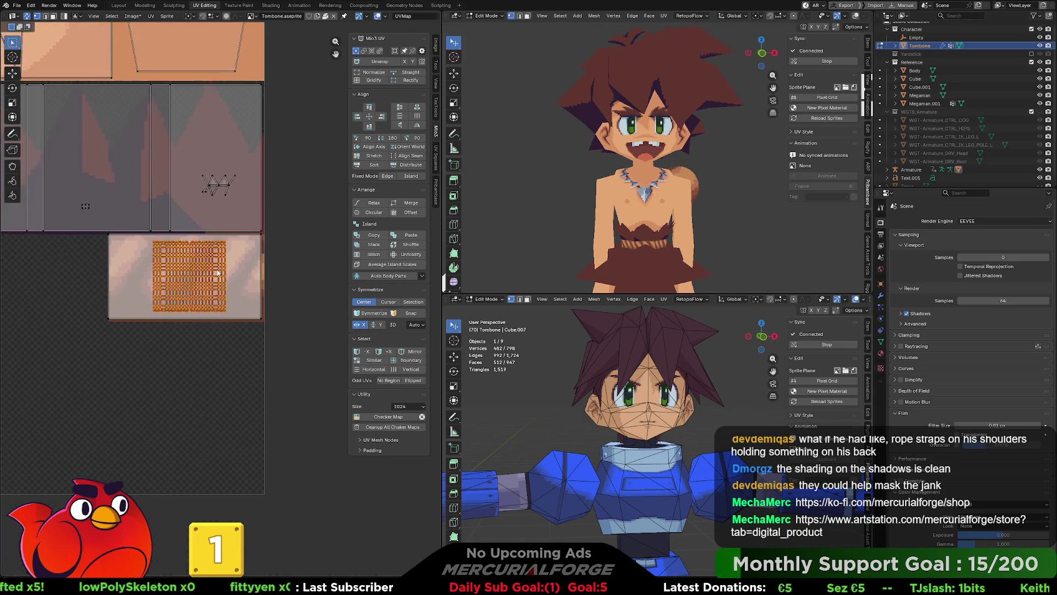
Cancel a trial horizontal UV stretch, preview the textured sphere, and return to the Modeling workspace.
{"action": "key", "text": "s"}
{"action": "key", "text": "x"}
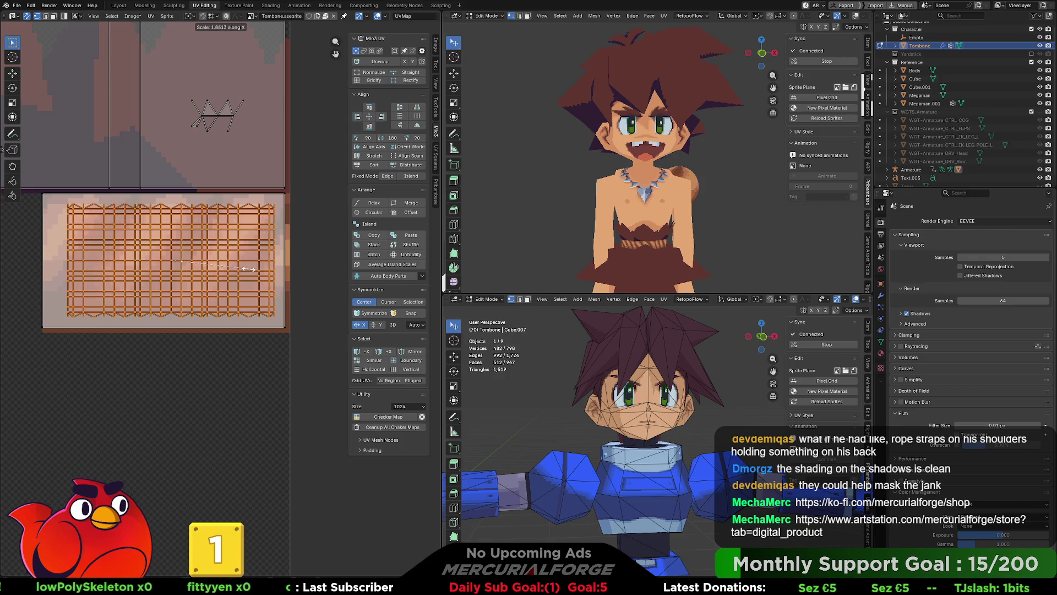
{"action": "right_click", "coordinate": [242, 271]}
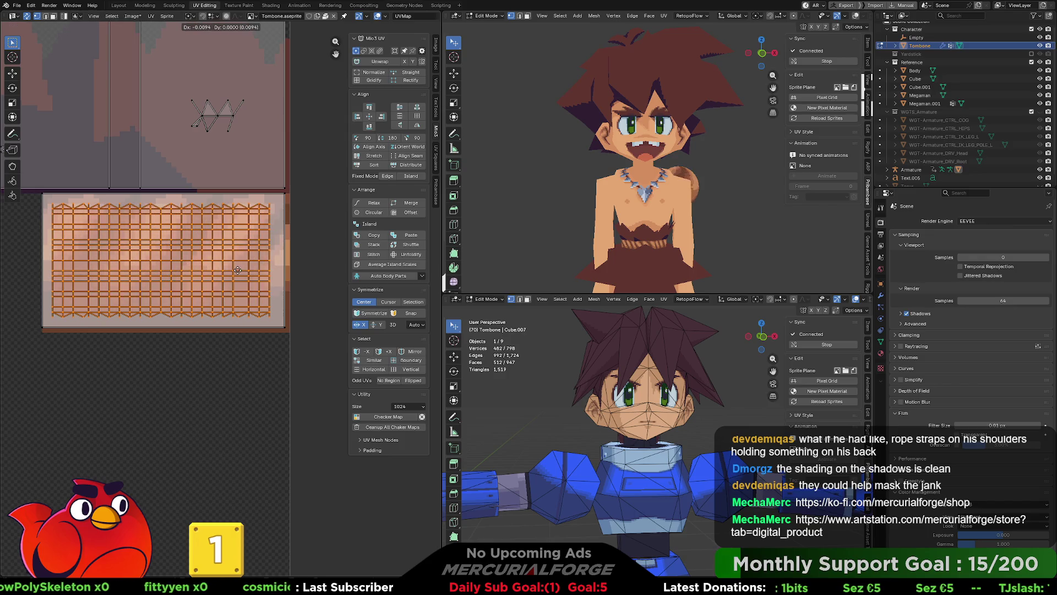
{"action": "middle_click_drag", "start_coordinate": [742, 188], "coordinate": [711, 203]}
{"action": "key", "text": "Tab"}
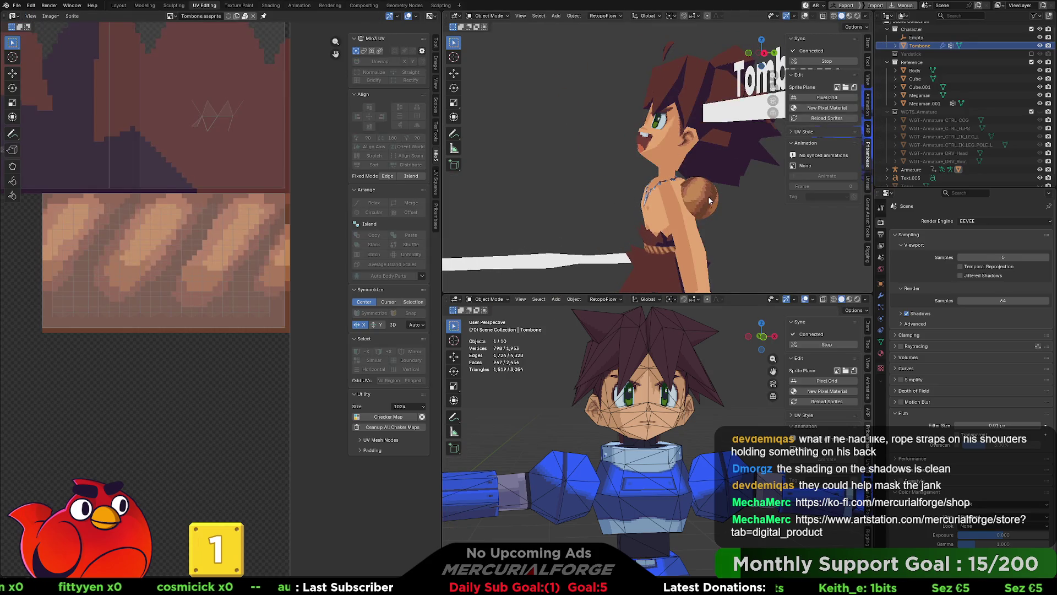
{"action": "key", "text": "Tab"}
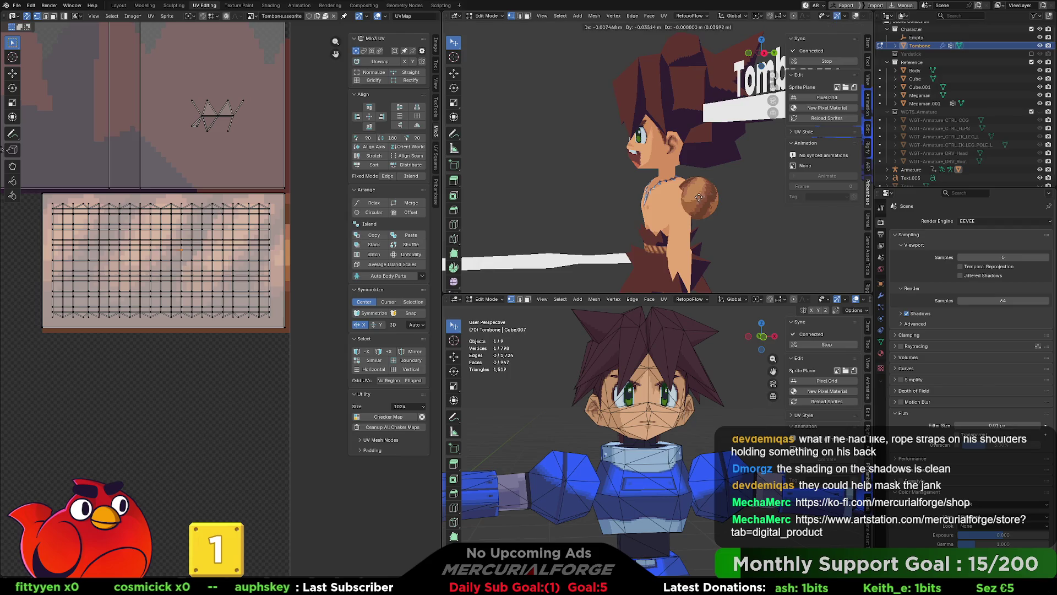
{"action": "key", "text": "Tab"}
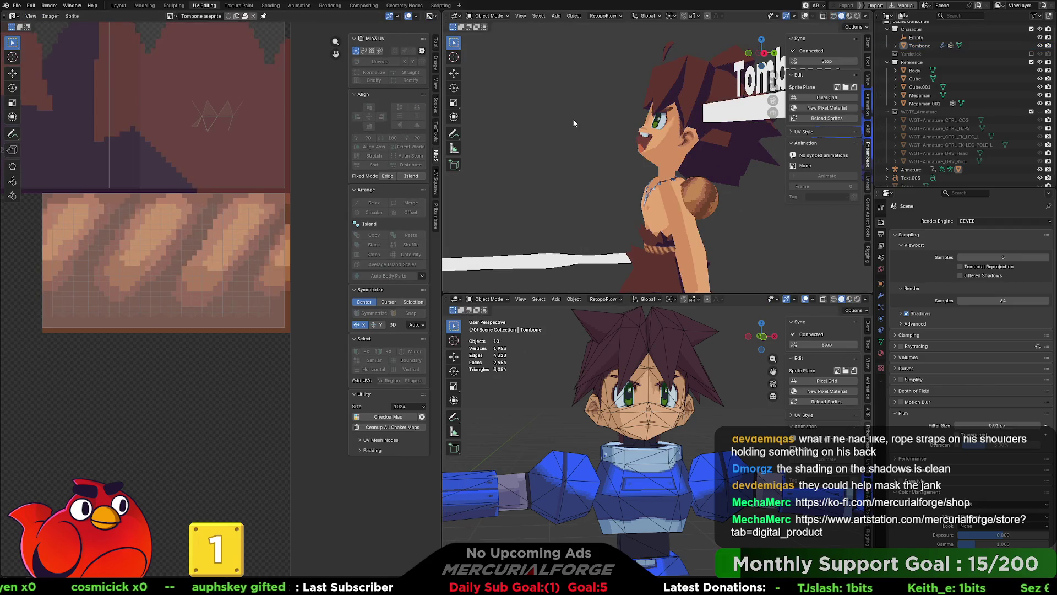
{"action": "left_click", "coordinate": [145, 6]}
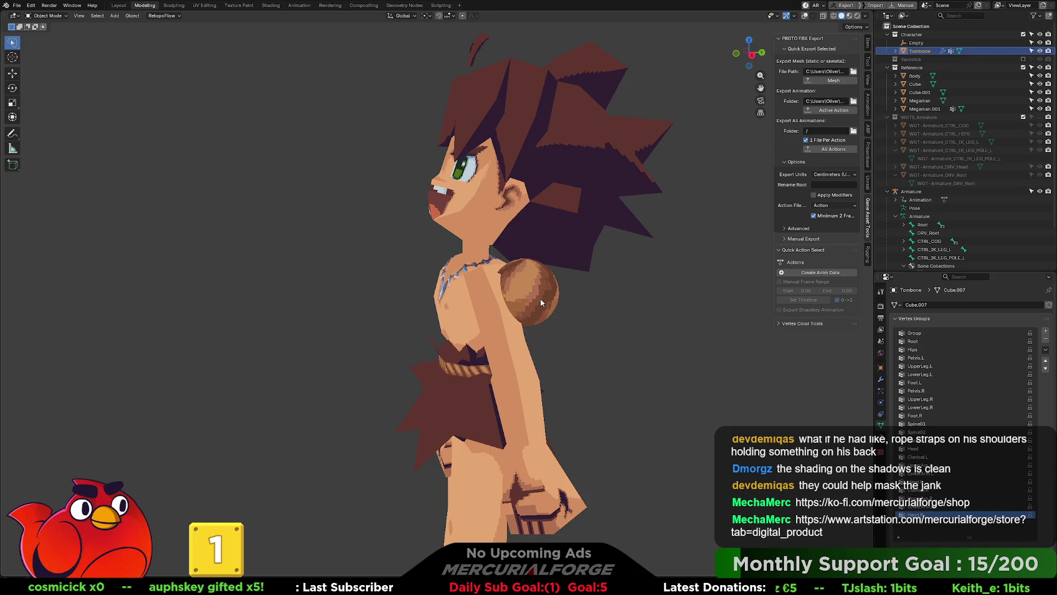
Show overlays, enter edit mode, select the sphere and reposition it on the shoulder.
{"action": "key", "text": "shift+alt+z"}
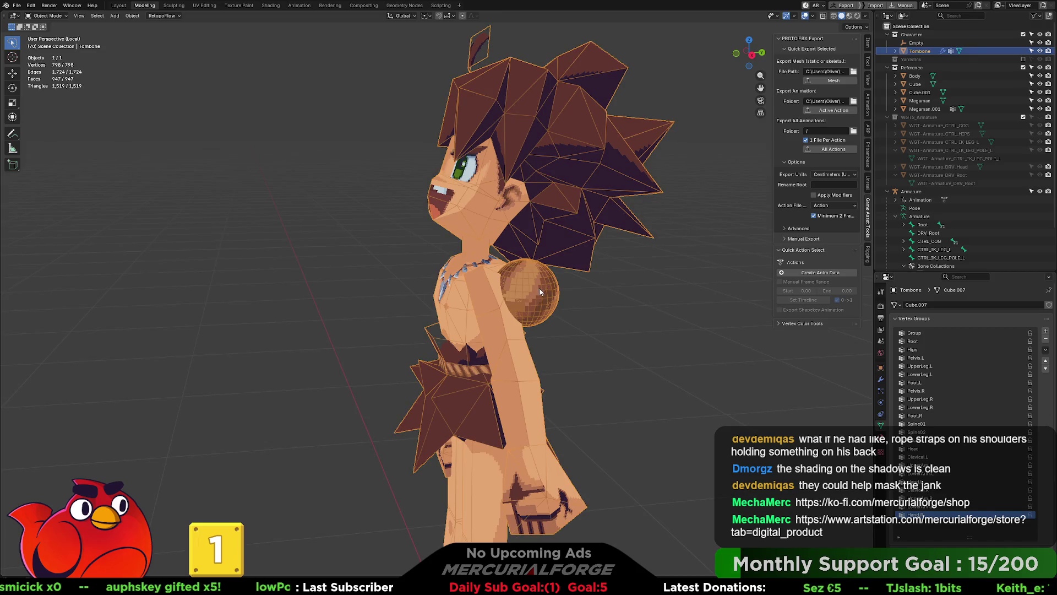
{"action": "key", "text": "ctrl+Tab"}
{"action": "left_click", "coordinate": [545, 288]}
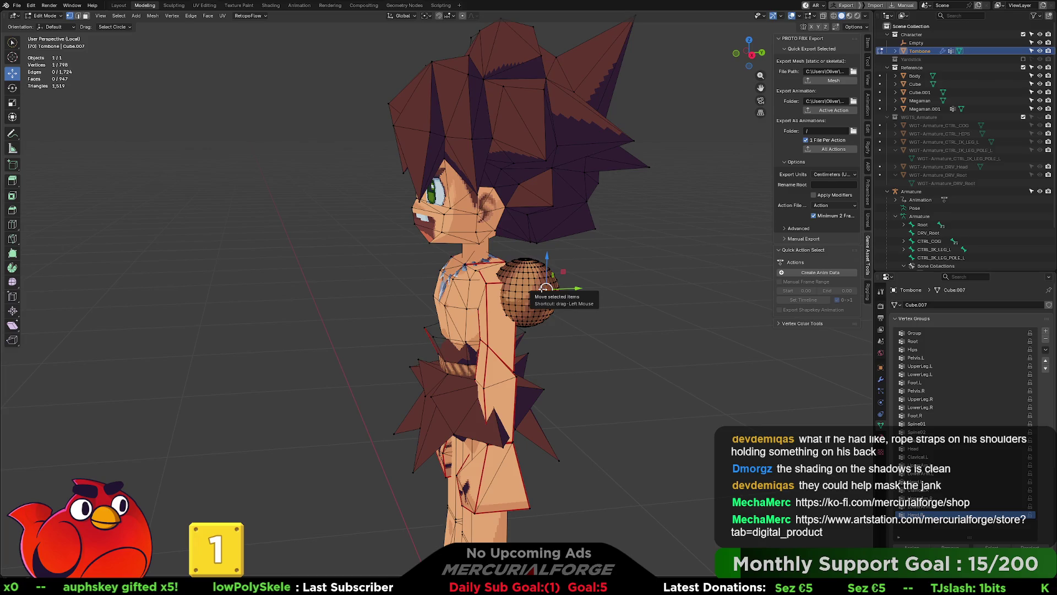
{"action": "key", "text": "l"}
{"action": "mouse_move", "coordinate": [545, 288]}
{"action": "middle_mouse_down"}
{"action": "mouse_move", "coordinate": [628, 275]}
{"action": "mouse_move", "coordinate": [559, 282]}
{"action": "middle_mouse_up"}
{"action": "key", "text": "g"}
{"action": "left_click", "coordinate": [567, 281]}
{"action": "key", "text": "g"}
{"action": "left_click", "coordinate": [557, 283]}
From the front view, scale the shoulder sphere slightly smaller.
{"action": "key", "text": "m"}
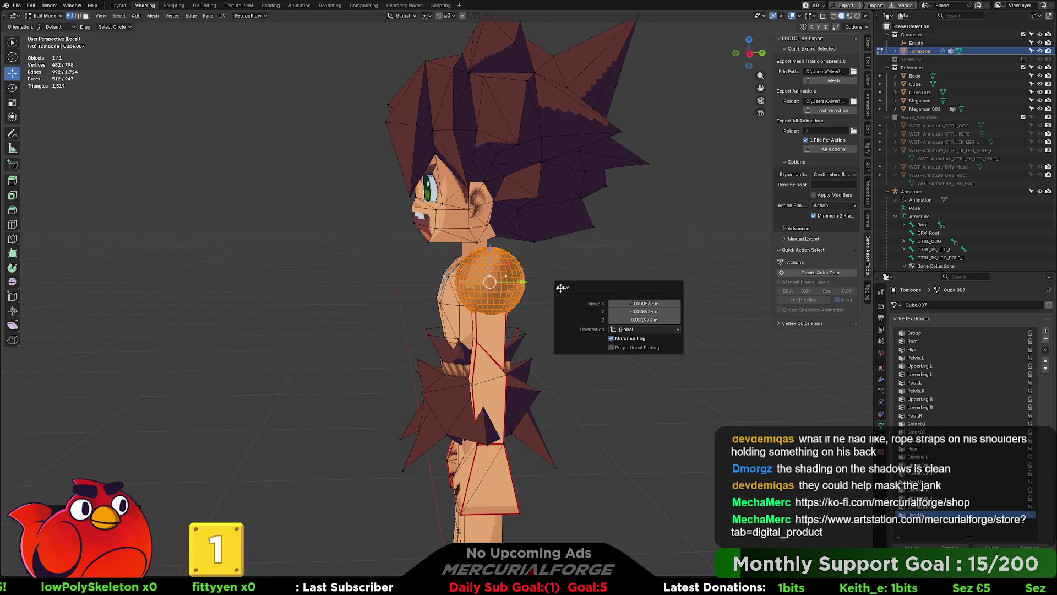
{"action": "key", "text": "Escape"}
{"action": "middle_click_drag", "start_coordinate": [575, 301], "coordinate": [566, 294]}
{"action": "key", "text": "KP_1"}
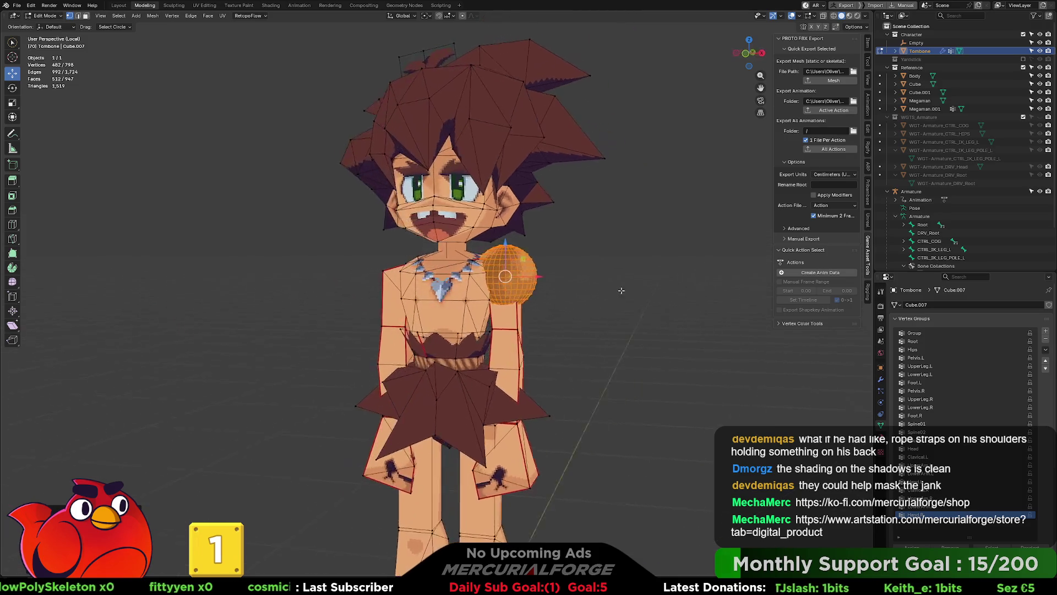
{"action": "scroll", "coordinate": [571, 279], "scroll_direction": "up", "scroll_amount": 3}
{"action": "key", "text": "s"}
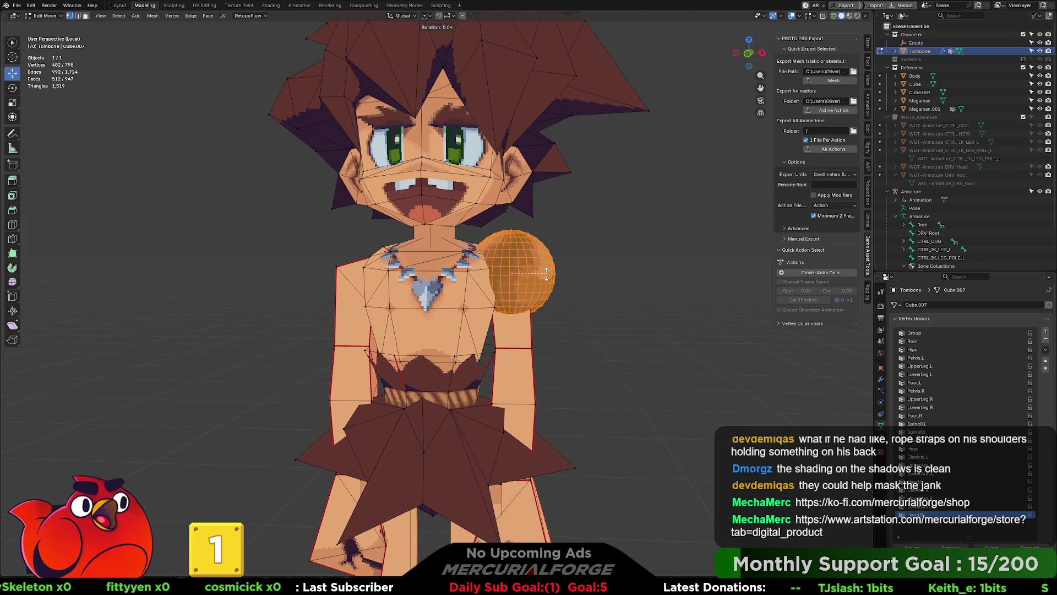
{"action": "left_click", "coordinate": [617, 277]}
Check the result outside edit mode, return to front-view edit mode, and switch to UV Editing.
{"action": "key", "text": "Tab"}
{"action": "middle_click_drag", "start_coordinate": [589, 258], "coordinate": [619, 281]}
{"action": "key", "text": "Tab"}
{"action": "key", "text": "KP_1"}
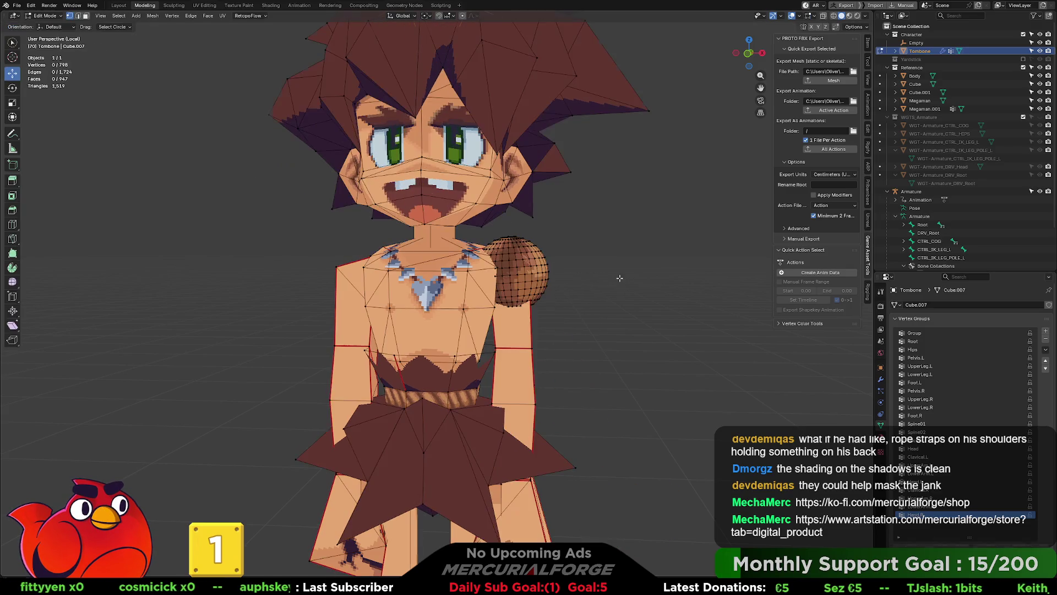
{"action": "scroll", "coordinate": [601, 281], "scroll_direction": "up", "scroll_amount": 3}
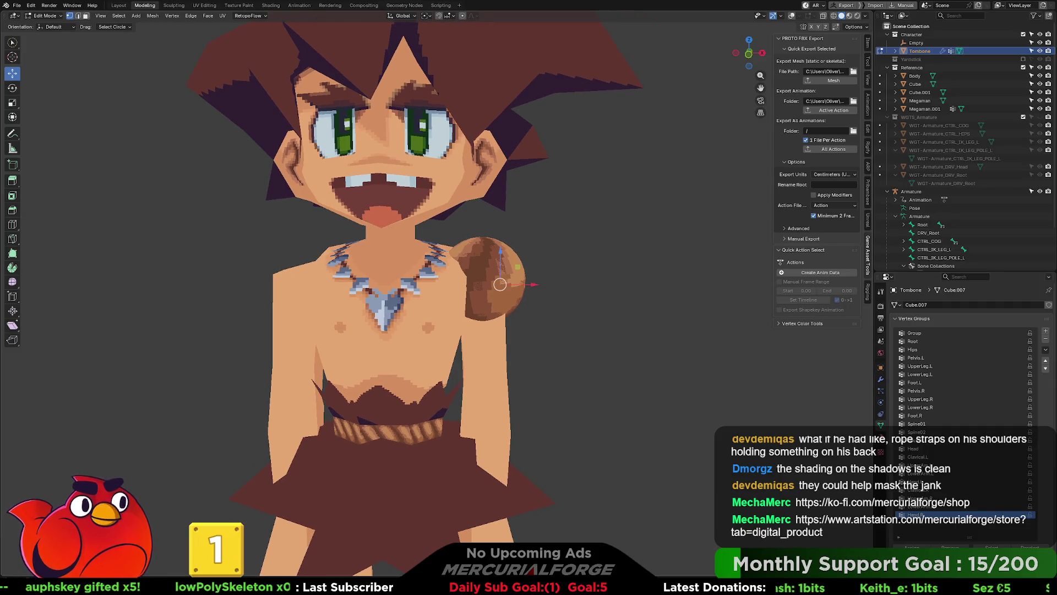
{"action": "key", "text": "ctrl+Page_Down"}
{"action": "key", "text": "ctrl+Page_Down"}
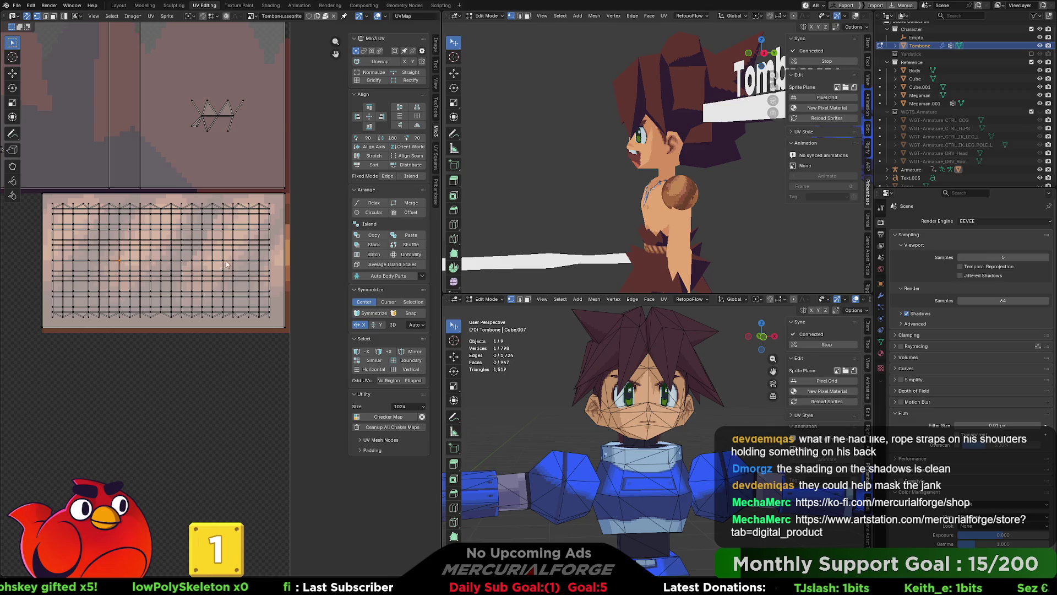
Move the sphere's UVs onto the upper-left skin-tone texture area and shrink them.
{"action": "key", "text": "l"}
{"action": "scroll", "coordinate": [223, 239], "scroll_direction": "down", "scroll_amount": 3}
{"action": "mouse_move", "coordinate": [320, 434]}
{"action": "left_mouse_down"}
{"action": "mouse_move", "coordinate": [294, 355]}
{"action": "mouse_move", "coordinate": [206, 239]}
{"action": "mouse_move", "coordinate": [206, 192]}
{"action": "left_mouse_up"}
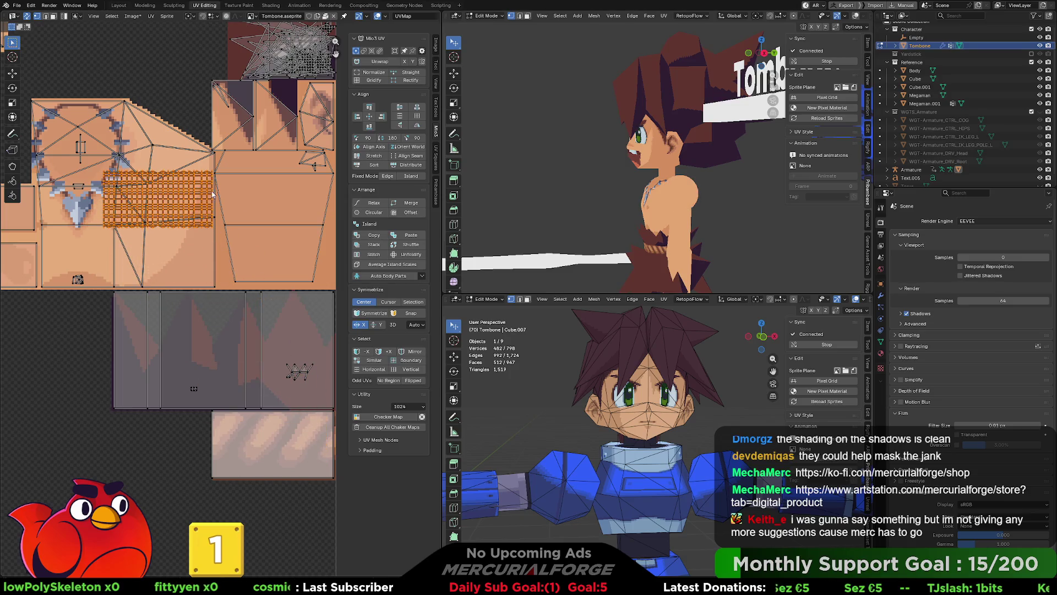
{"action": "key", "text": "s"}
{"action": "left_click", "coordinate": [173, 197]}
{"action": "left_click", "coordinate": [713, 208]}
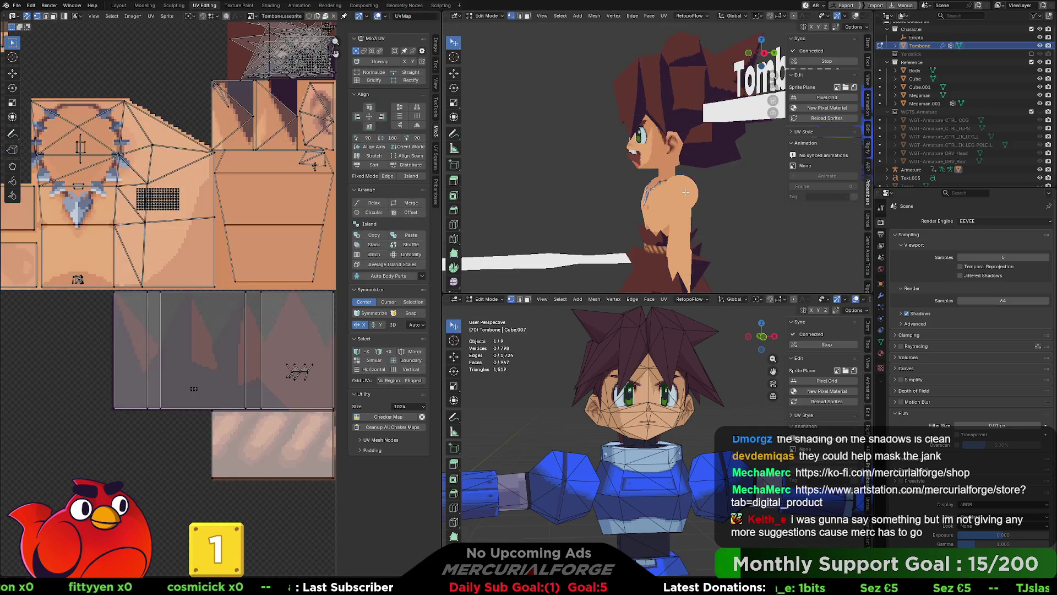
{"action": "key", "text": "KP_1"}
{"action": "key", "text": "KP_1"}
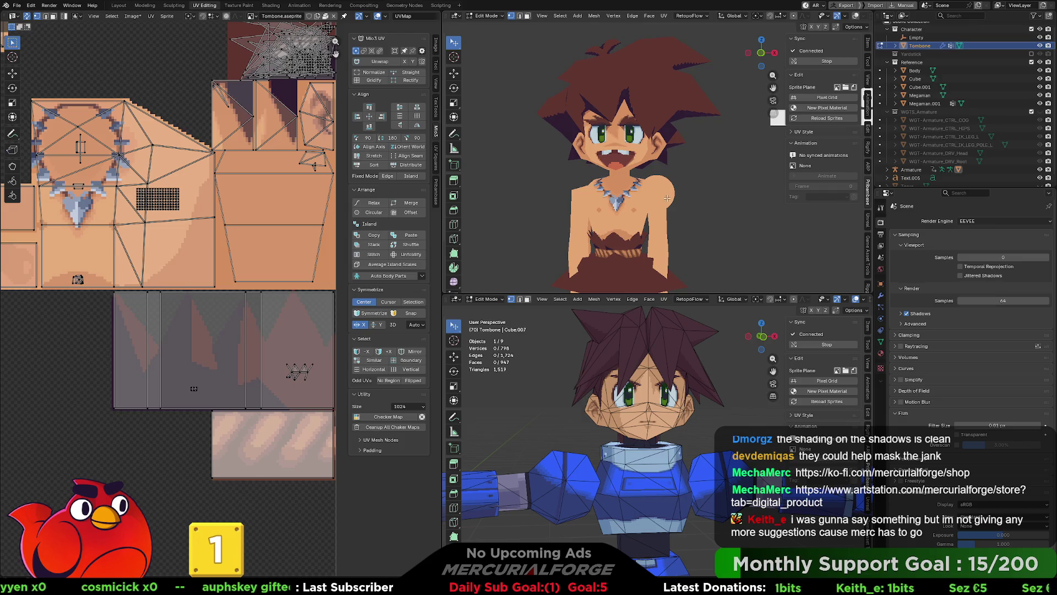
Go back to the Modeling workspace and pick a vertex on the shoulder sphere.
{"action": "left_click", "coordinate": [170, 8]}
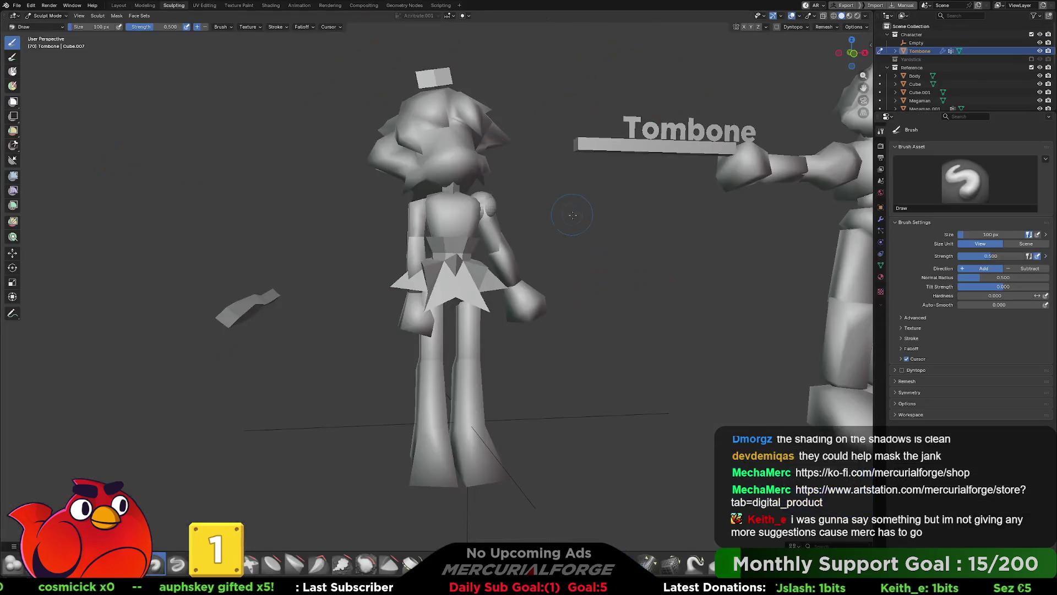
{"action": "left_click", "coordinate": [147, 5]}
{"action": "left_click", "coordinate": [511, 267]}
Select the linked shoulder sphere, scale it down and seat it on the shoulder.
{"action": "key", "text": "shift+alt+z"}
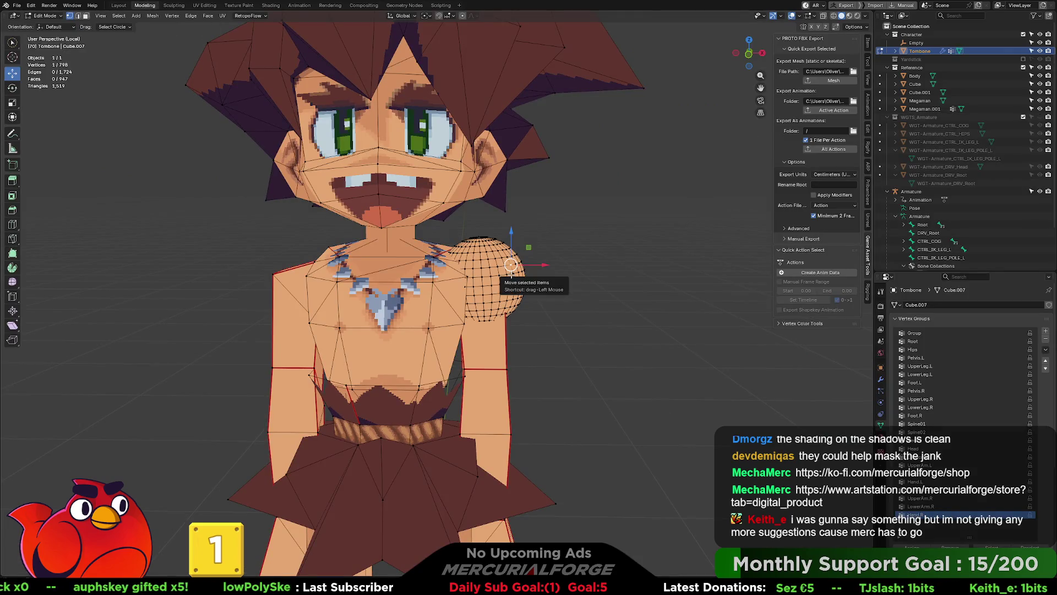
{"action": "key", "text": "ctrl+l"}
{"action": "key", "text": "s"}
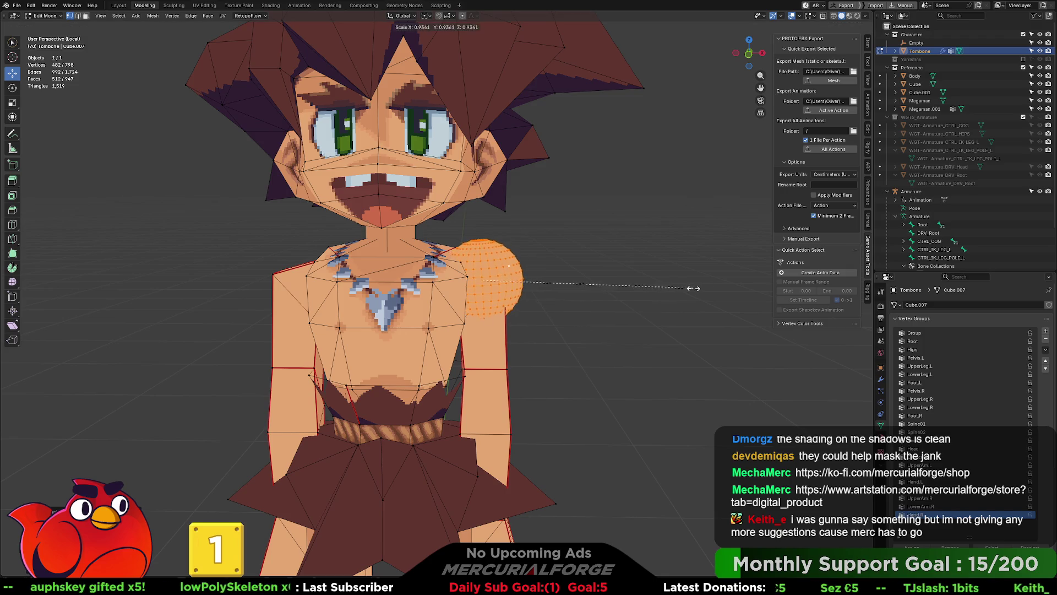
{"action": "left_click", "coordinate": [667, 286]}
{"action": "mouse_move", "coordinate": [667, 286]}
{"action": "middle_mouse_down"}
{"action": "mouse_move", "coordinate": [650, 276]}
{"action": "mouse_move", "coordinate": [665, 285]}
{"action": "mouse_move", "coordinate": [480, 275]}
{"action": "mouse_move", "coordinate": [670, 281]}
{"action": "middle_mouse_up"}
{"action": "key", "text": "g"}
{"action": "left_click", "coordinate": [657, 283]}
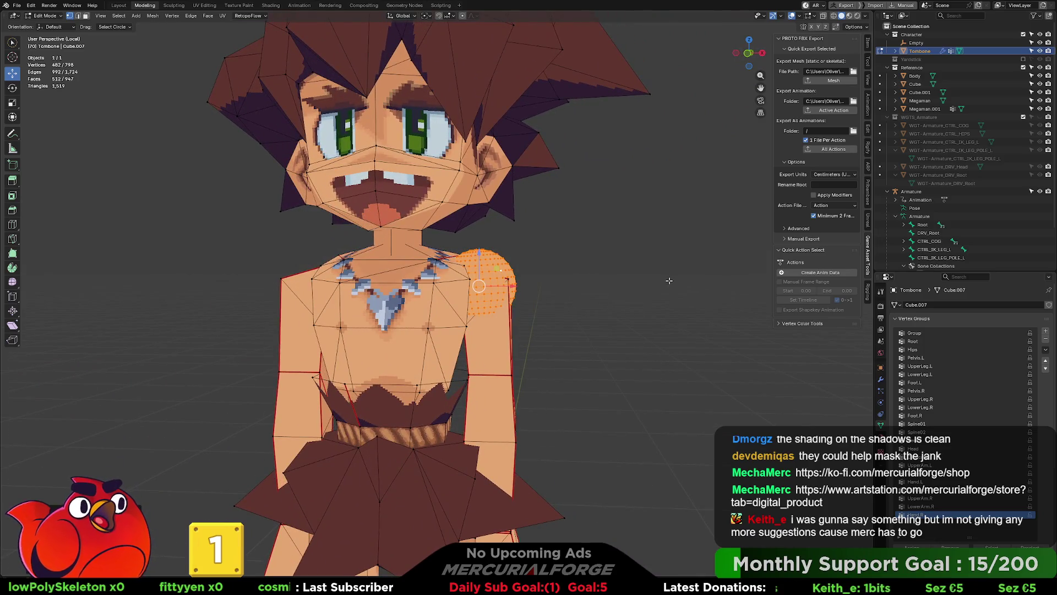
Check the mesh in wireframe shading, then return to solid display with overlays on.
{"action": "key", "text": "shift+alt+z"}
{"action": "scroll", "coordinate": [670, 282], "scroll_direction": "down", "scroll_amount": 3}
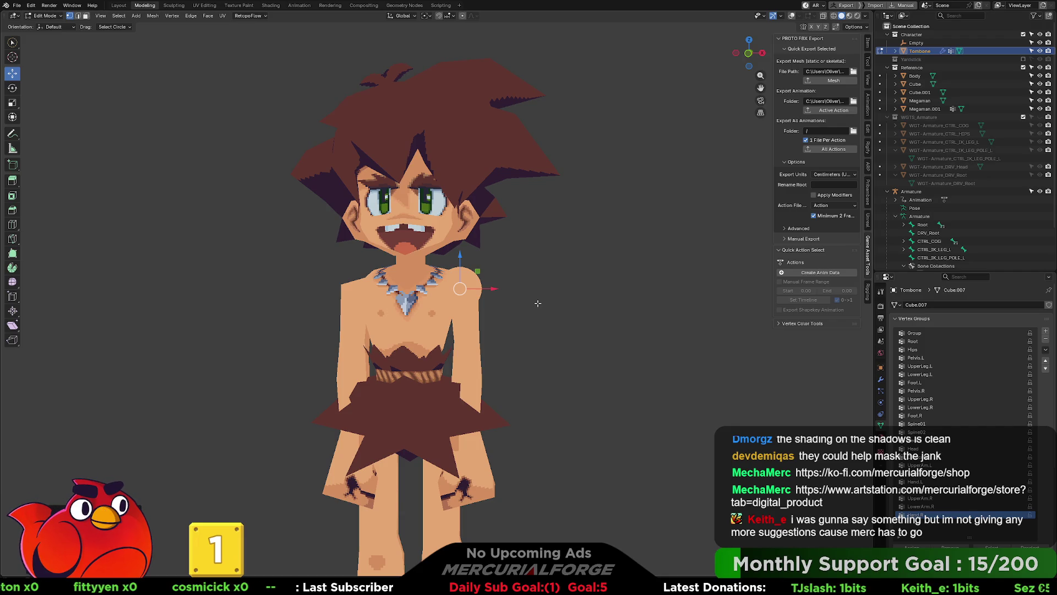
{"action": "scroll", "coordinate": [538, 303], "scroll_direction": "down", "scroll_amount": 1}
{"action": "middle_click_drag", "start_coordinate": [538, 303], "coordinate": [571, 275], "text": "shift"}
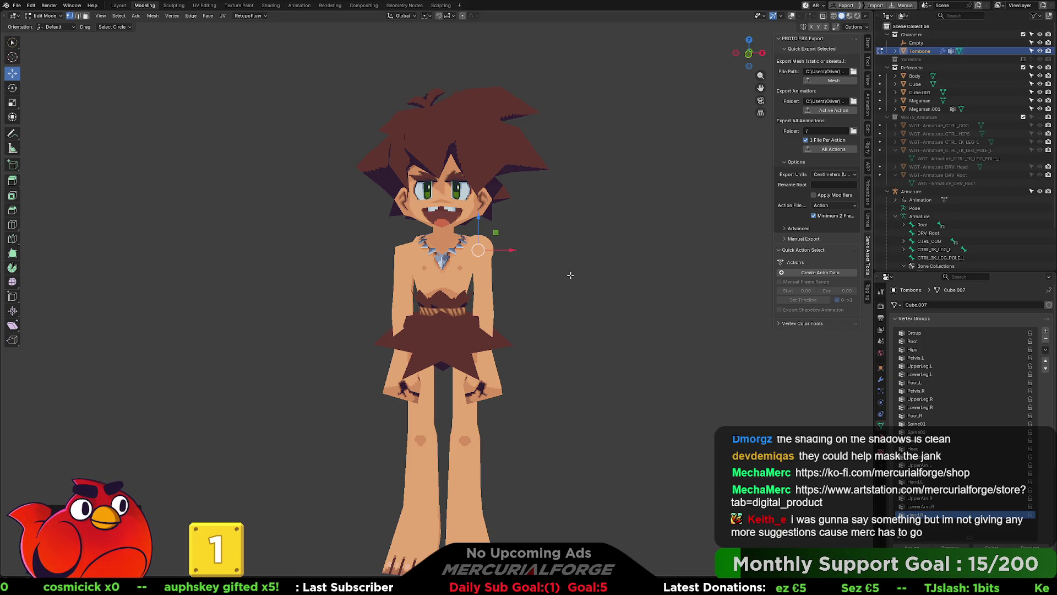
{"action": "key", "text": "shift+z"}
{"action": "key", "text": "shift+z"}
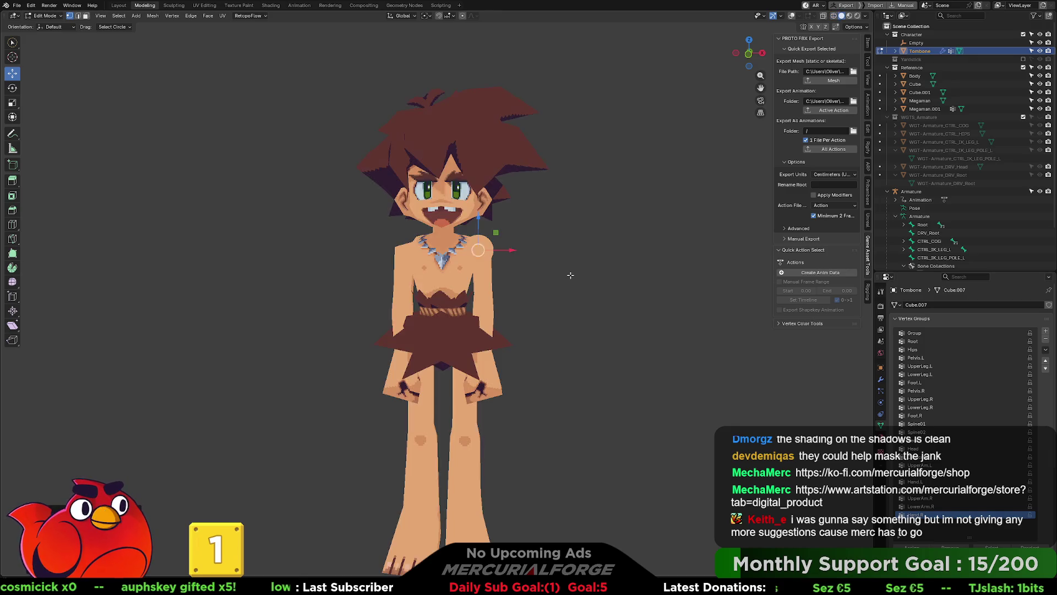
{"action": "key", "text": "z"}
{"action": "key", "text": "4"}
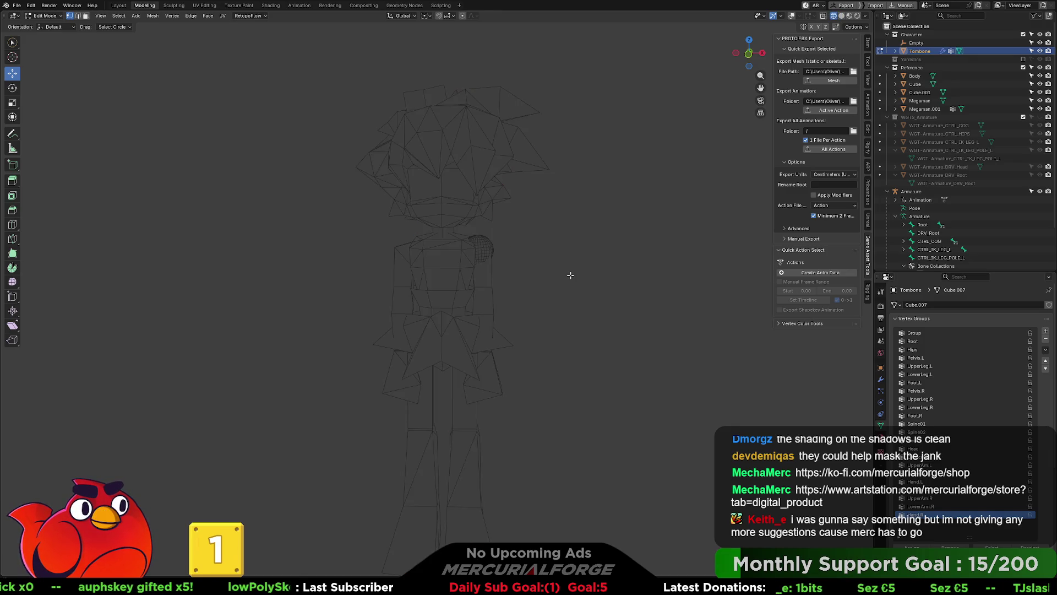
{"action": "key", "text": "6"}
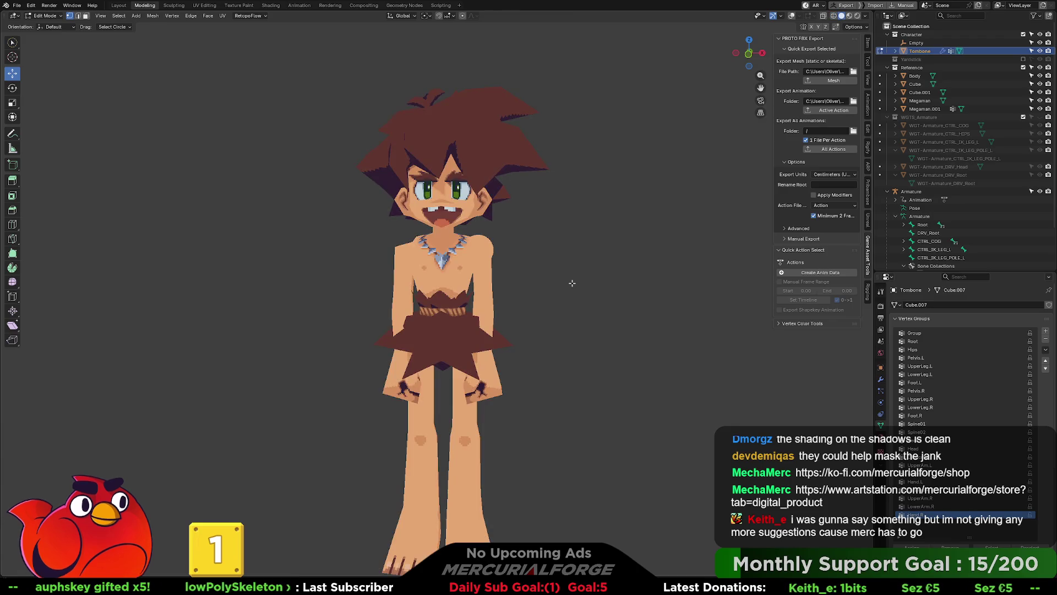
{"action": "key", "text": "shift+alt+z"}
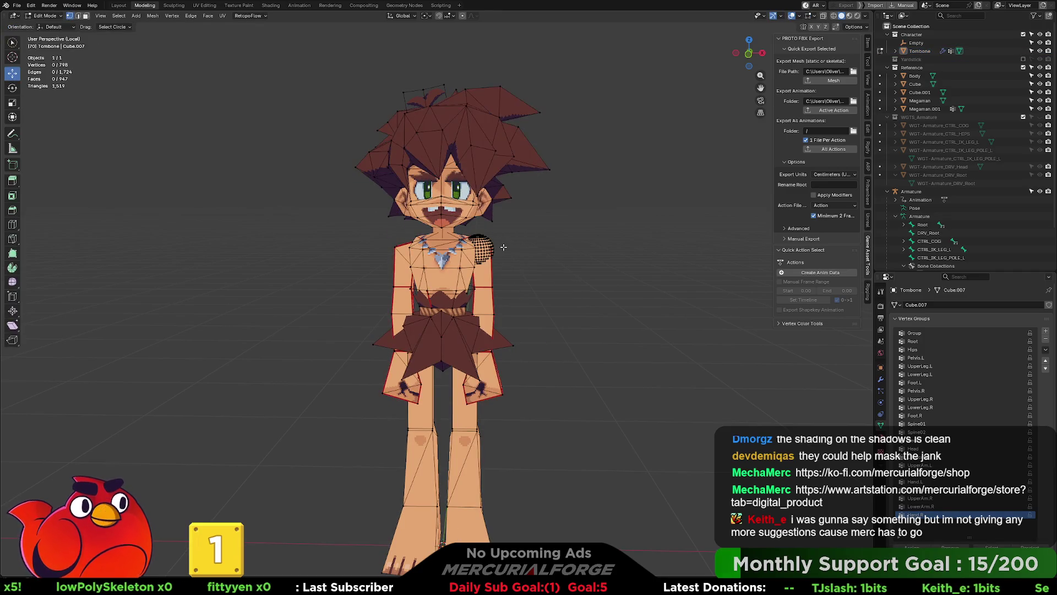
Select the whole sphere and separate it into its own object, Tombone.001.
{"action": "left_click", "coordinate": [485, 244]}
{"action": "key", "text": "ctrl+l"}
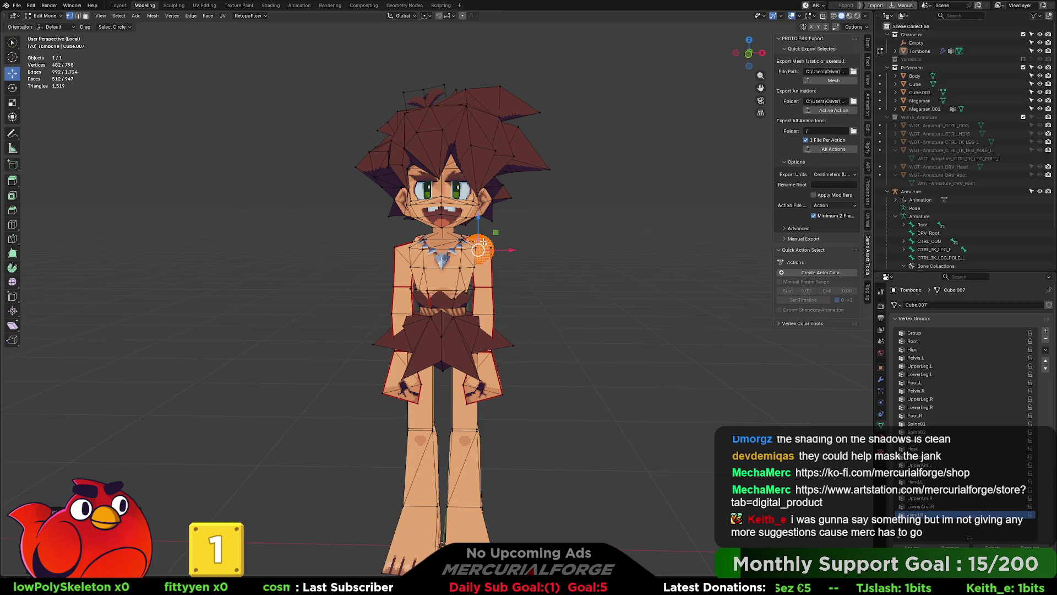
{"action": "key", "text": "p"}
{"action": "left_click", "coordinate": [446, 242]}
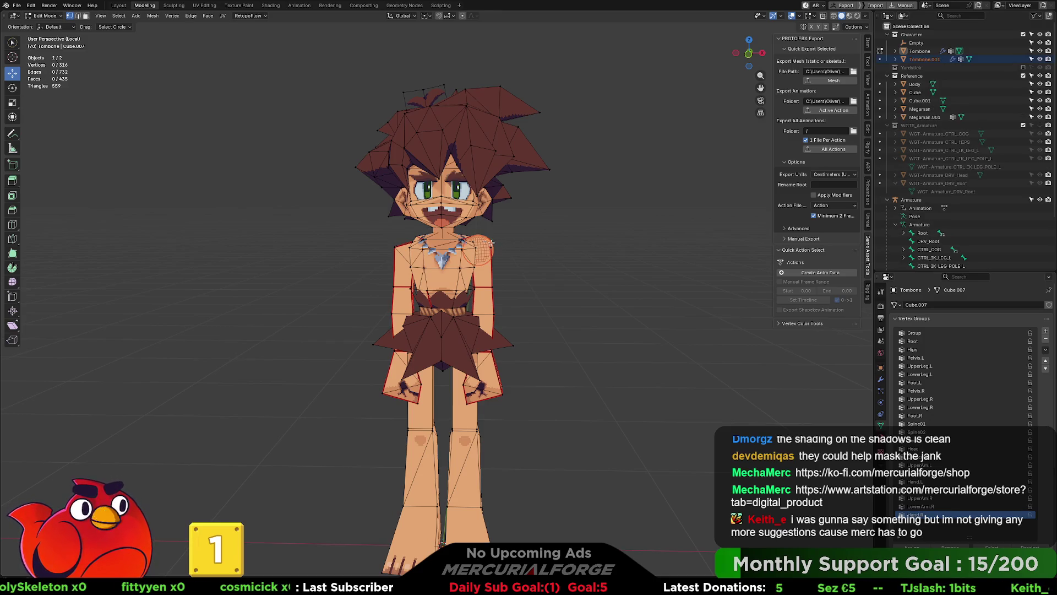
Add a Mirror modifier to Tombone.001 via F3 search 'mir', then select the body object.
{"action": "key", "text": "Tab"}
{"action": "left_click", "coordinate": [483, 241]}
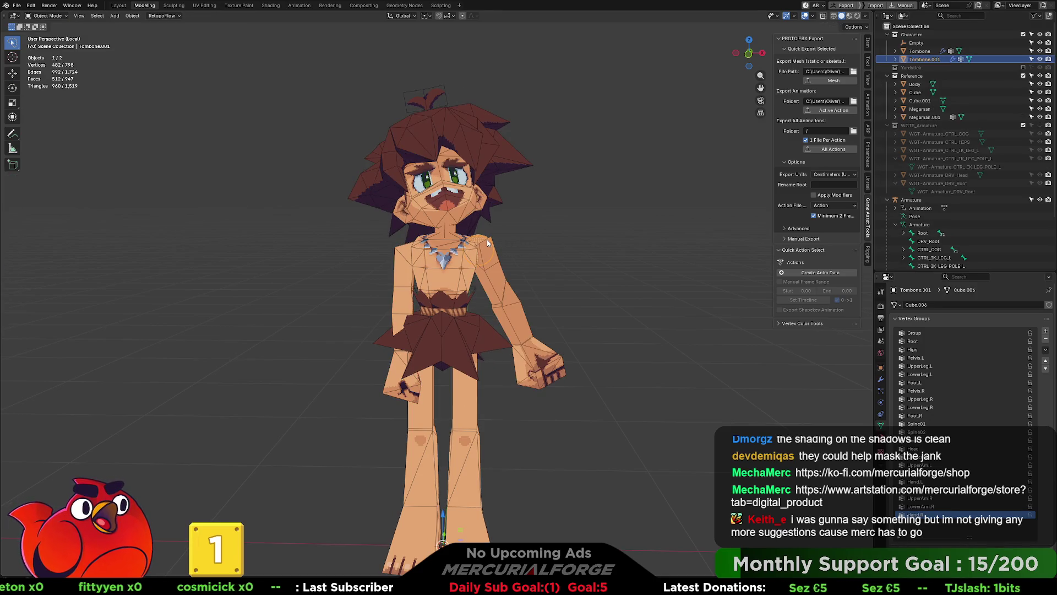
{"action": "key", "text": "F3"}
{"action": "type", "text": "mirr"}
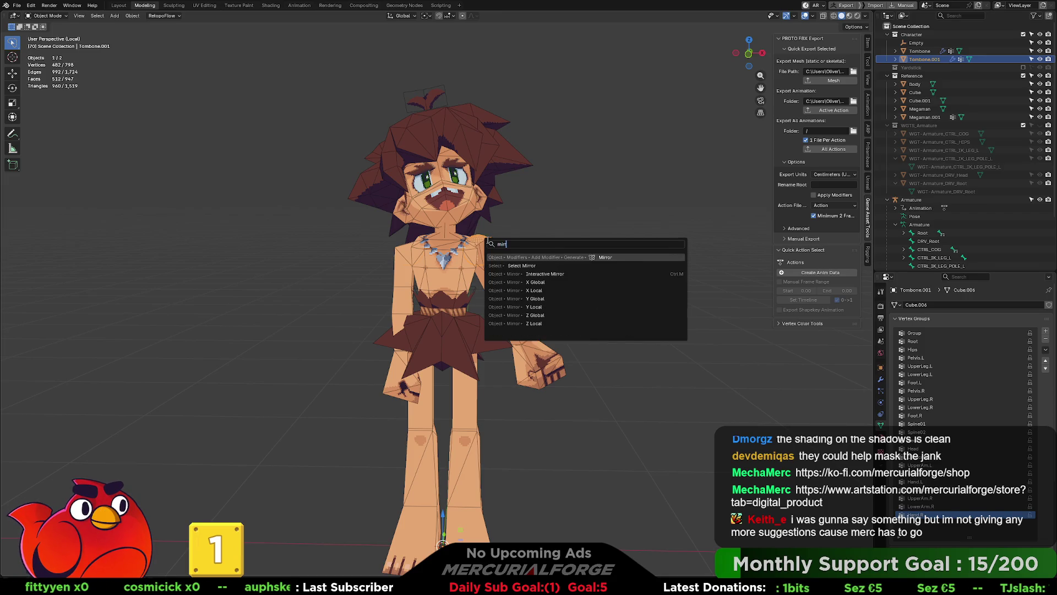
{"action": "key", "text": "Return"}
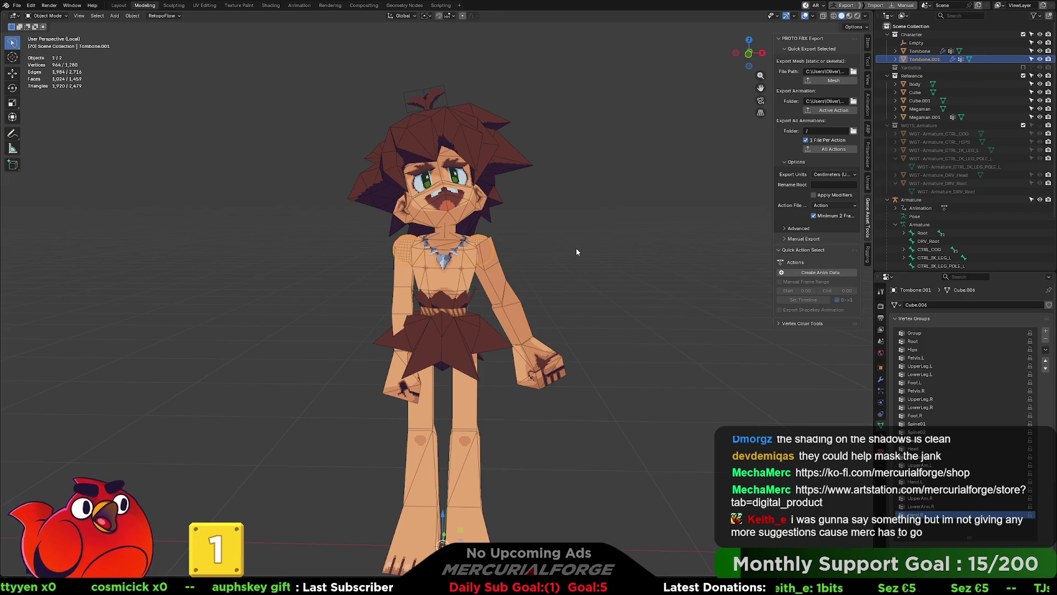
{"action": "key", "text": "Tab"}
{"action": "key", "text": "Tab"}
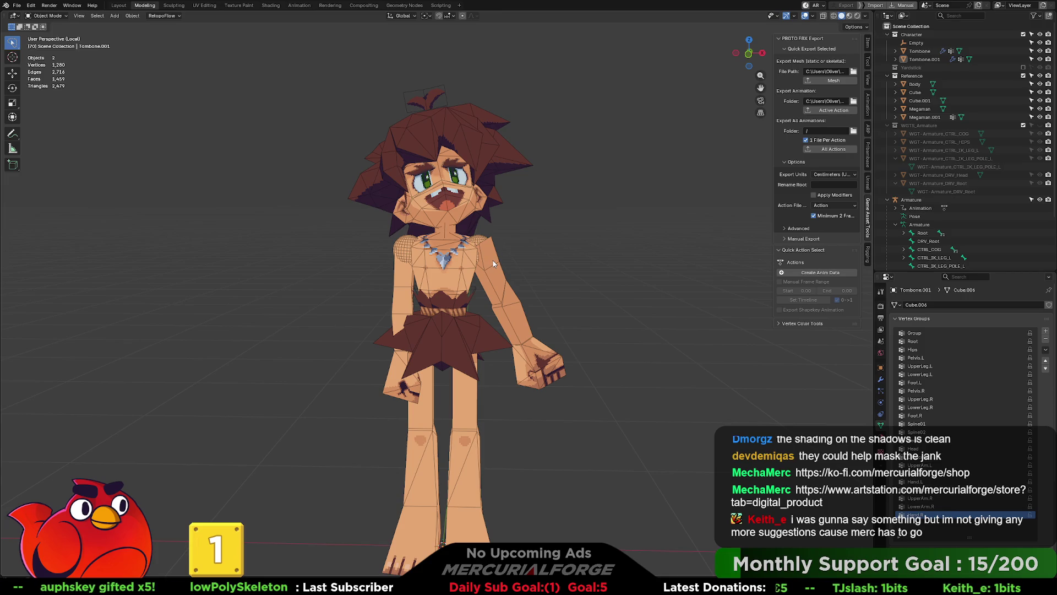
{"action": "left_click", "coordinate": [482, 252]}
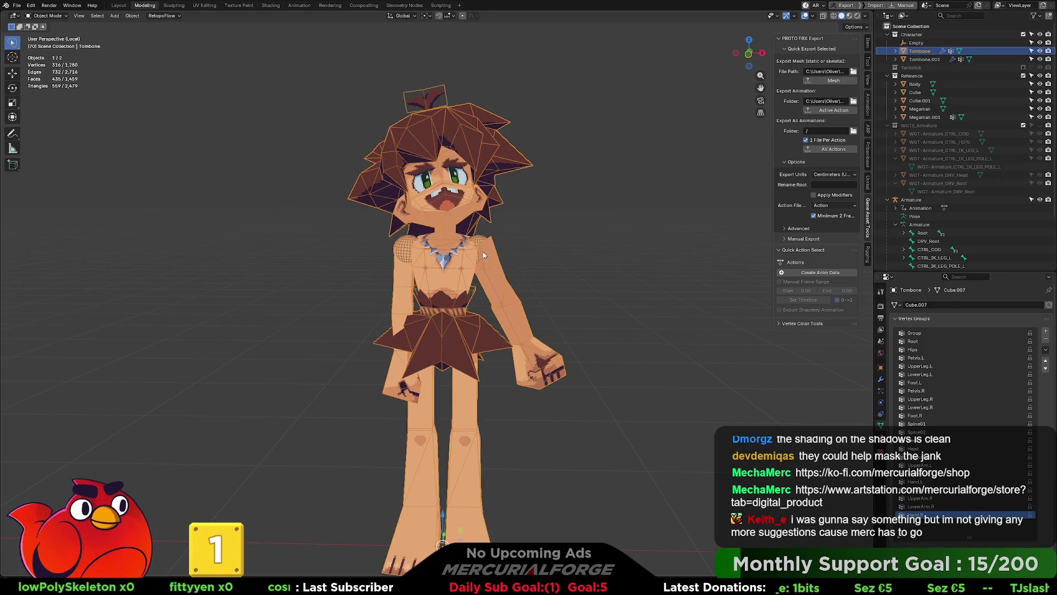
Put the body mesh into edit mode and hide the viewport overlays.
{"action": "key", "text": "ctrl+Tab"}
{"action": "left_click", "coordinate": [542, 245]}
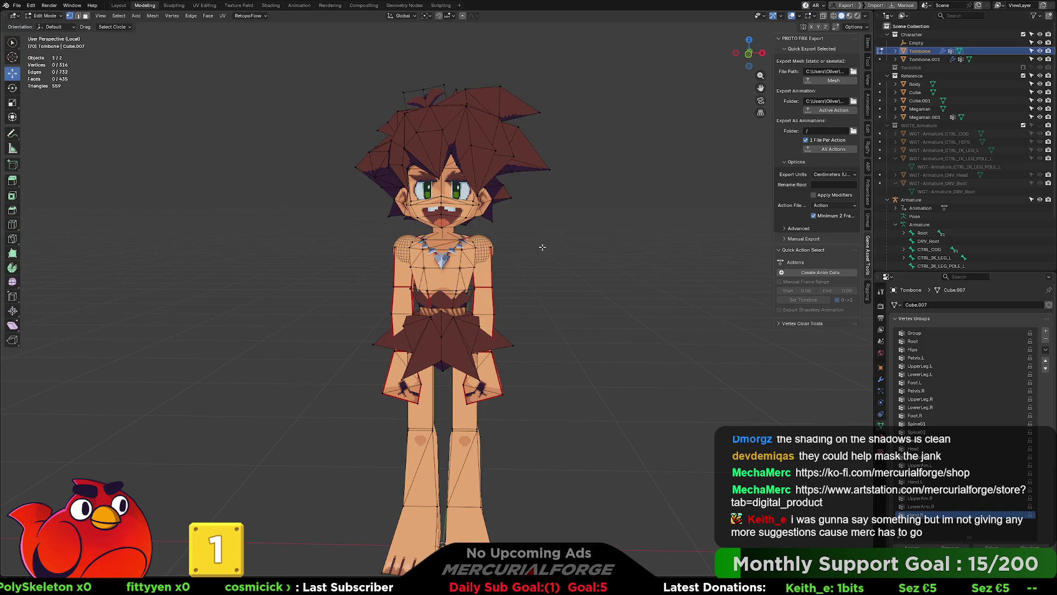
{"action": "scroll", "coordinate": [542, 248], "scroll_direction": "down", "scroll_amount": 2}
{"action": "key", "text": "shift+alt+z"}
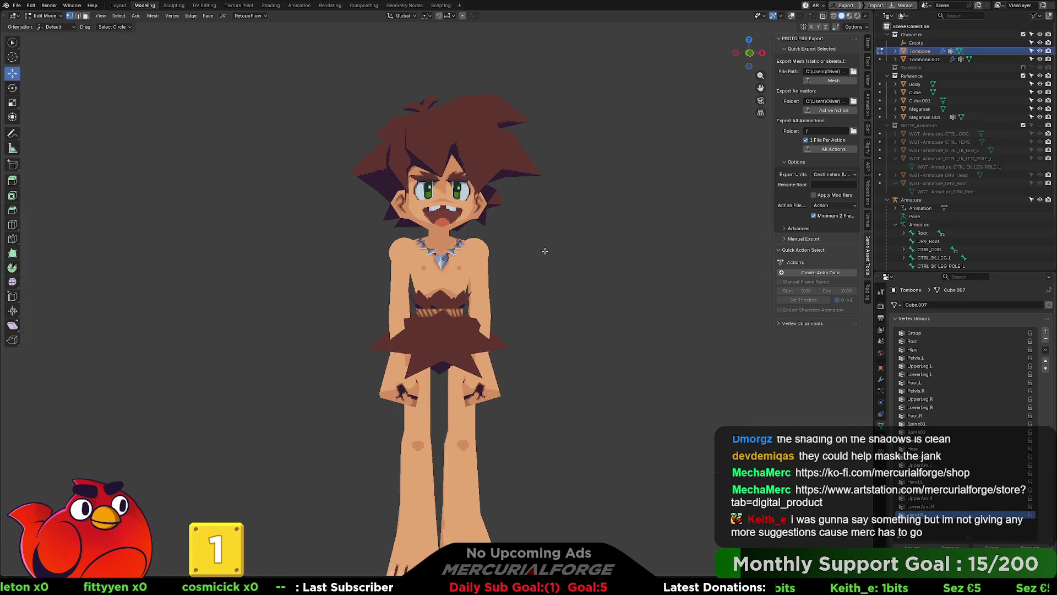
{"action": "mouse_move", "coordinate": [515, 276]}
{"action": "middle_mouse_down"}
{"action": "mouse_move", "coordinate": [707, 289]}
{"action": "mouse_move", "coordinate": [499, 280]}
{"action": "middle_mouse_up"}
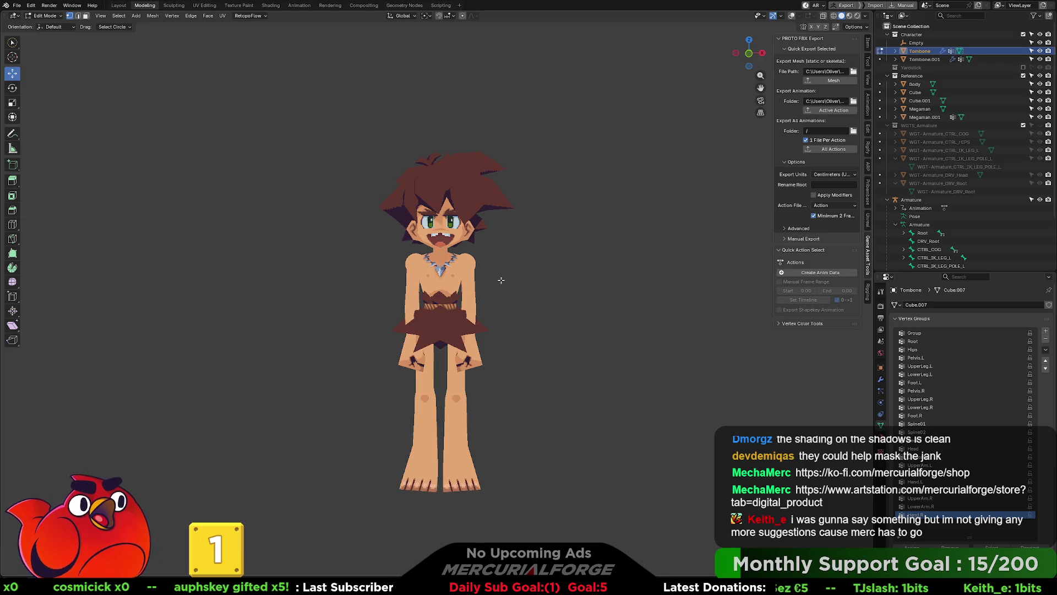
Inspect the body from the back, front and side views.
{"action": "scroll", "coordinate": [501, 280], "scroll_direction": "up", "scroll_amount": 2}
{"action": "scroll", "coordinate": [521, 298], "scroll_direction": "up", "scroll_amount": 1}
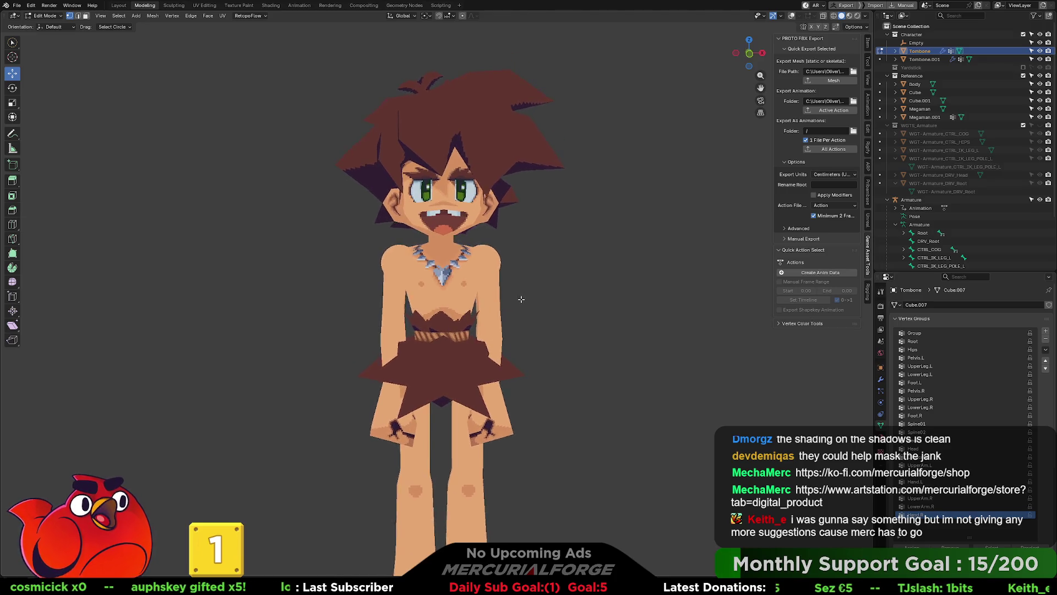
{"action": "scroll", "coordinate": [523, 300], "scroll_direction": "down", "scroll_amount": 1}
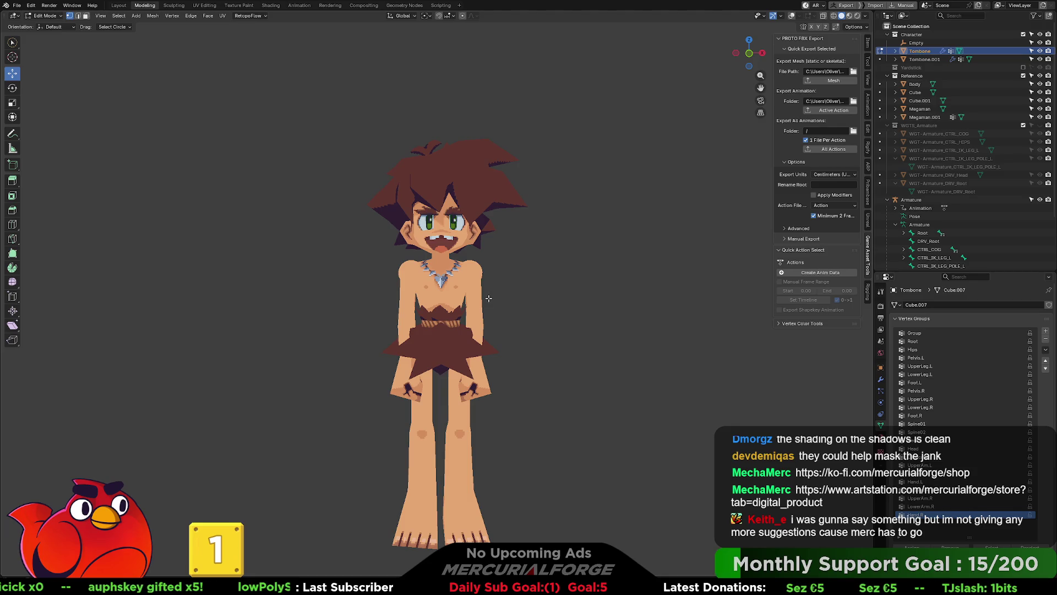
{"action": "scroll", "coordinate": [488, 298], "scroll_direction": "down", "scroll_amount": 1}
{"action": "key", "text": "ctrl+KP_1"}
{"action": "key", "text": "KP_1"}
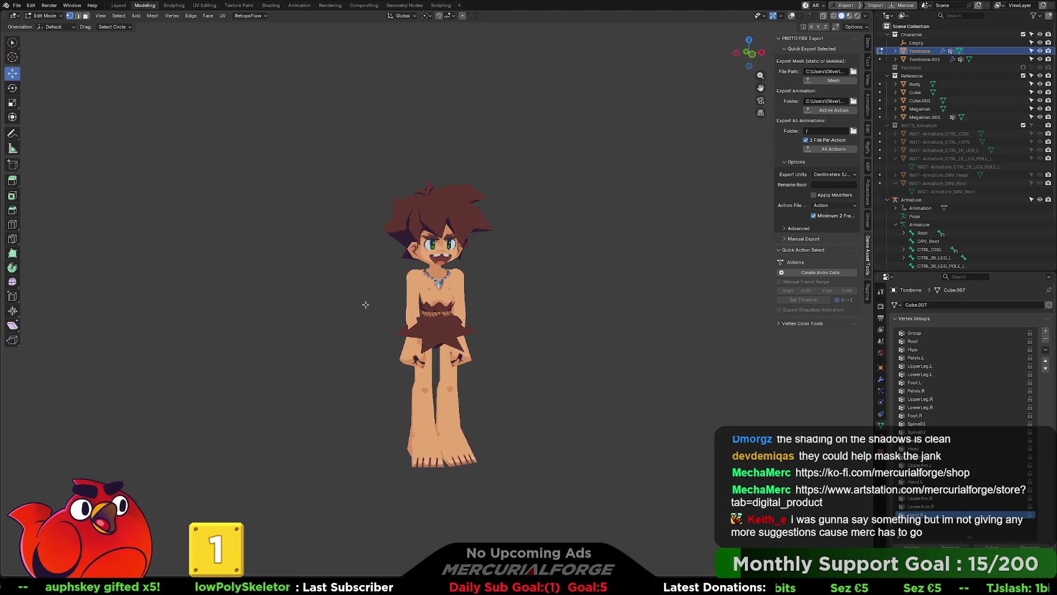
{"action": "scroll", "coordinate": [505, 284], "scroll_direction": "down", "scroll_amount": 2}
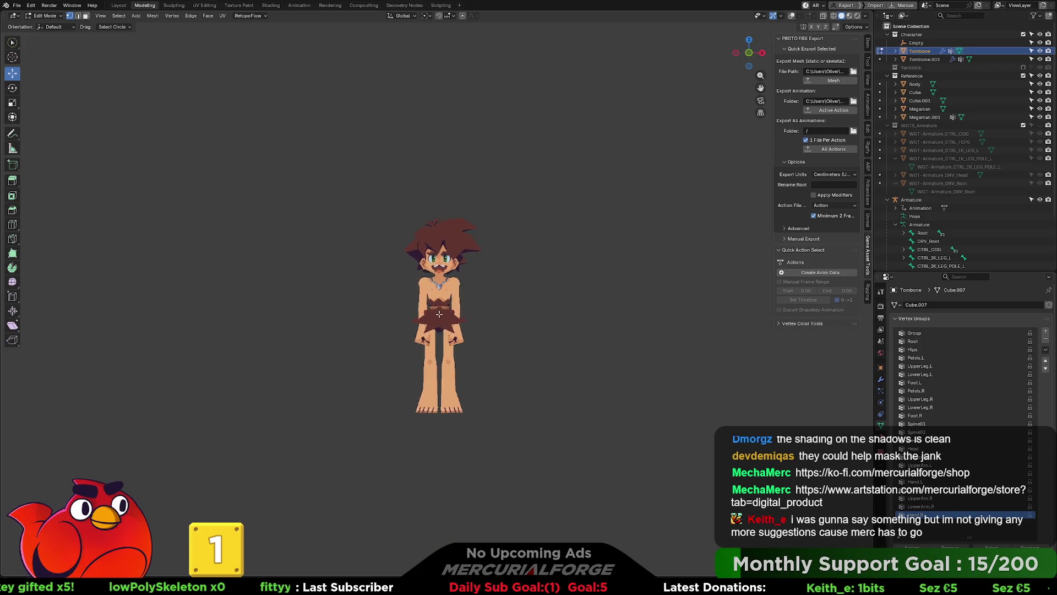
{"action": "scroll", "coordinate": [455, 297], "scroll_direction": "up", "scroll_amount": 8}
{"action": "mouse_move", "coordinate": [454, 297]}
{"action": "middle_mouse_down"}
{"action": "mouse_move", "coordinate": [494, 321]}
{"action": "mouse_move", "coordinate": [557, 321]}
{"action": "mouse_move", "coordinate": [392, 319]}
{"action": "middle_mouse_up"}
{"action": "scroll", "coordinate": [421, 315], "scroll_direction": "down", "scroll_amount": 6}
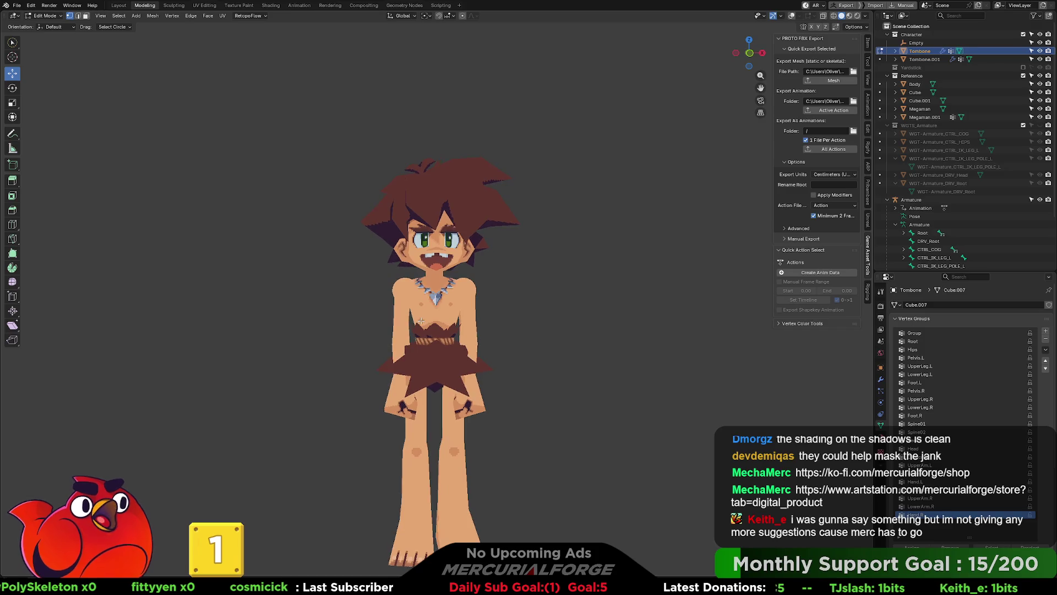
{"action": "middle_click_drag", "start_coordinate": [417, 314], "coordinate": [411, 320]}
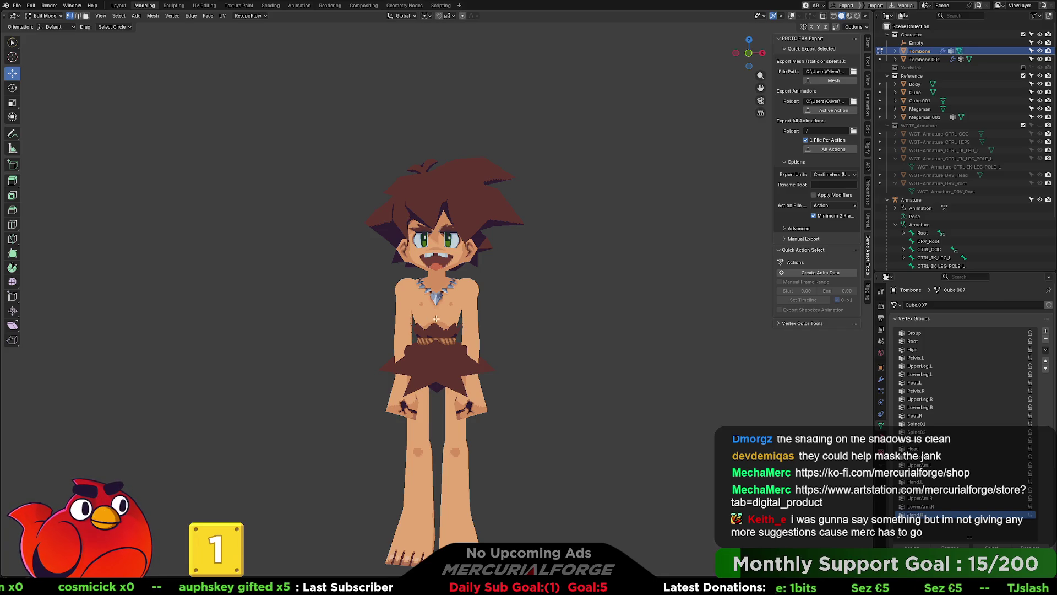
{"action": "mouse_move", "coordinate": [507, 297]}
{"action": "middle_mouse_down"}
{"action": "mouse_move", "coordinate": [561, 321]}
{"action": "mouse_move", "coordinate": [620, 315]}
{"action": "mouse_move", "coordinate": [505, 312]}
{"action": "mouse_move", "coordinate": [537, 309]}
{"action": "middle_mouse_up"}
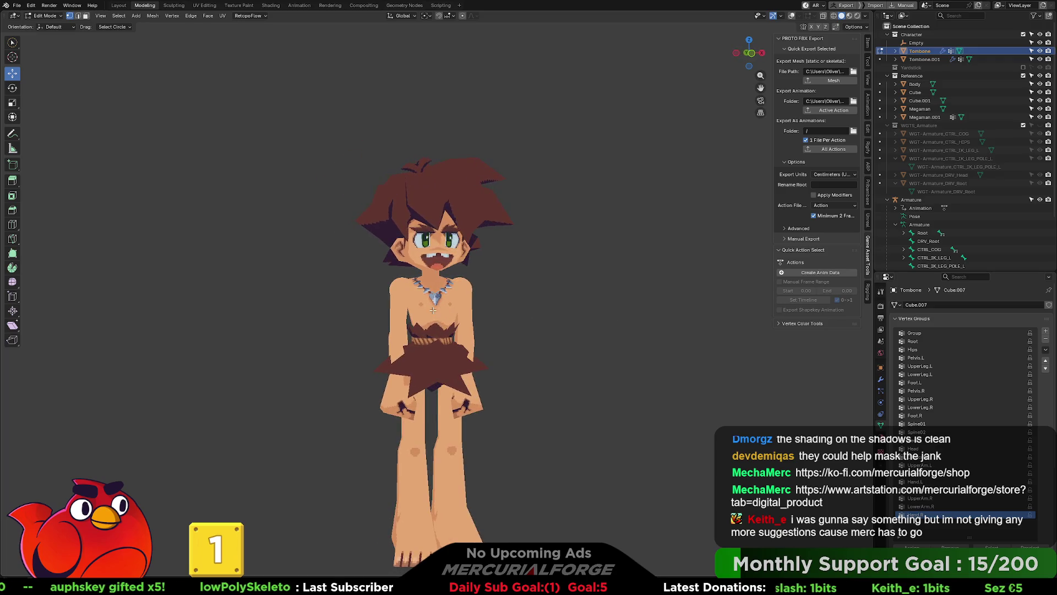